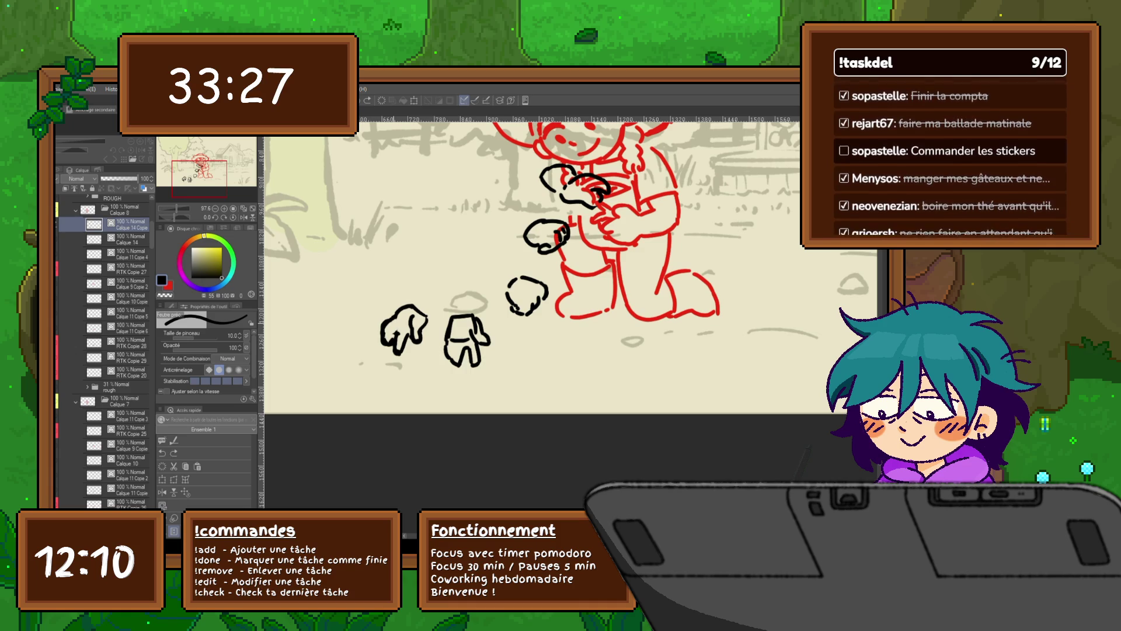
Select and release the two small hand sketches, recentre the figure and undo the stray arrow stroke.
{"action": "left_click_drag", "start_coordinate": [306, 298], "coordinate": [491, 351]}
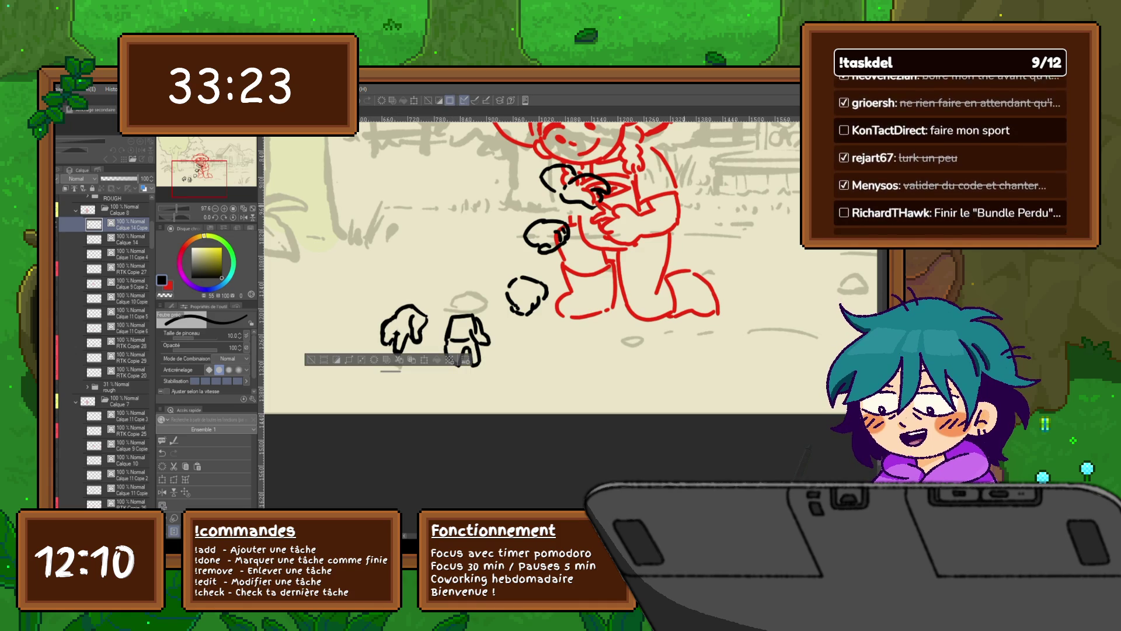
{"action": "key", "text": "m"}
{"action": "key", "text": "ctrl+d"}
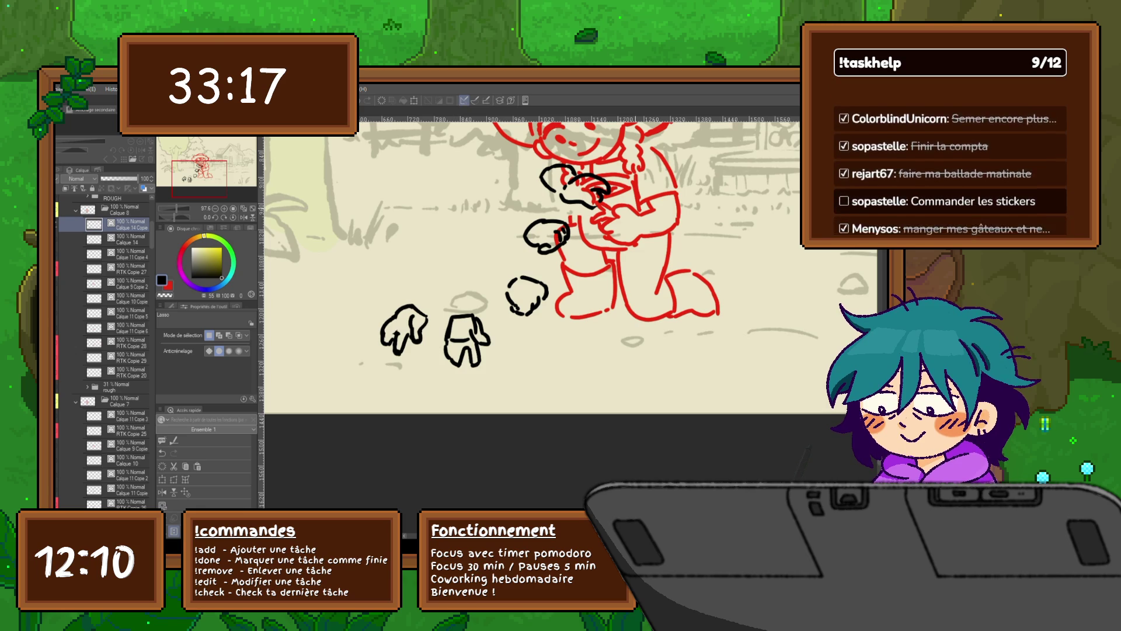
{"action": "mouse_move", "coordinate": [526, 263]}
{"action": "left_mouse_down"}
{"action": "mouse_move", "coordinate": [499, 430]}
{"action": "mouse_move", "coordinate": [390, 442]}
{"action": "mouse_move", "coordinate": [369, 429]}
{"action": "left_mouse_up"}
{"action": "key", "text": "b"}
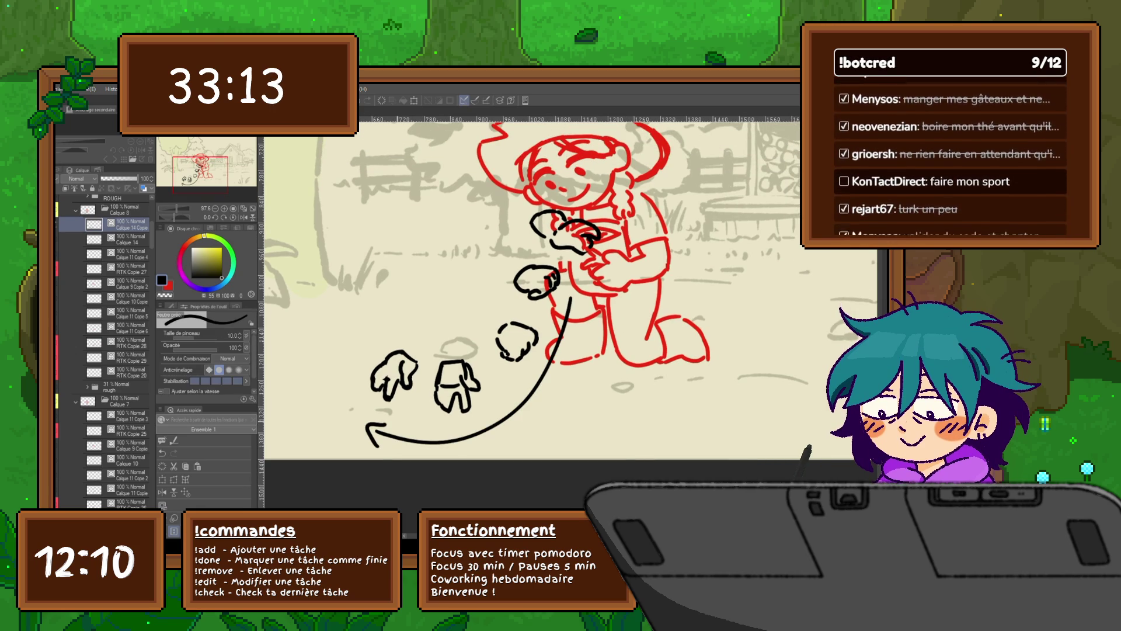
{"action": "key", "text": "ctrl+z"}
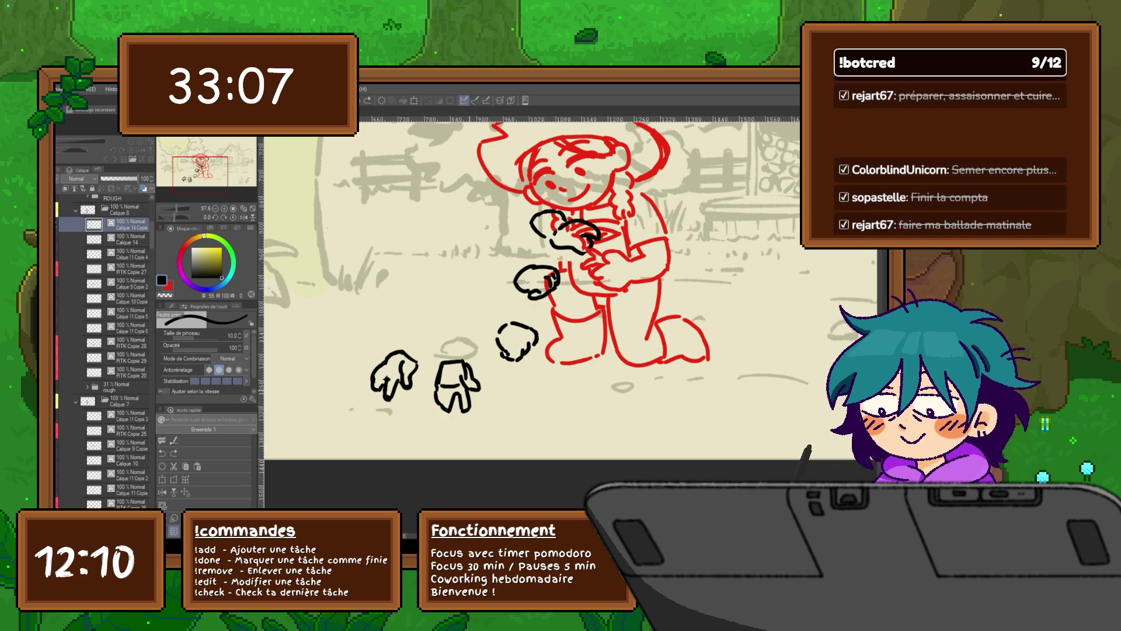
Flip back and forth through the animation frames to preview the hand and head motion.
{"action": "key", "text": "ctrl+z"}
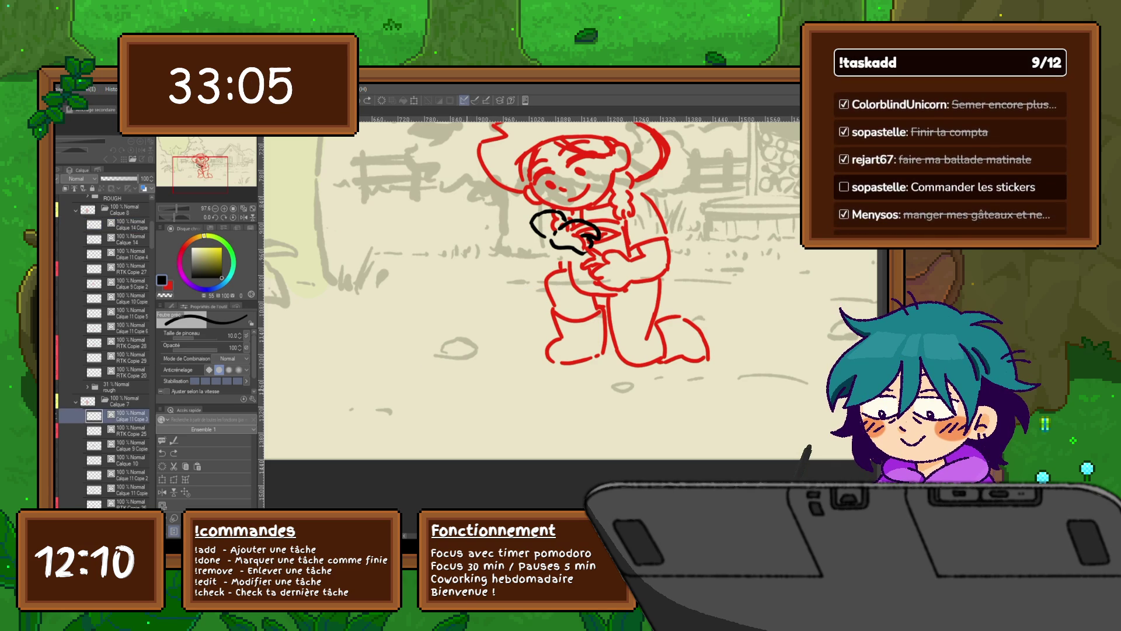
{"action": "key", "text": "ctrl+y"}
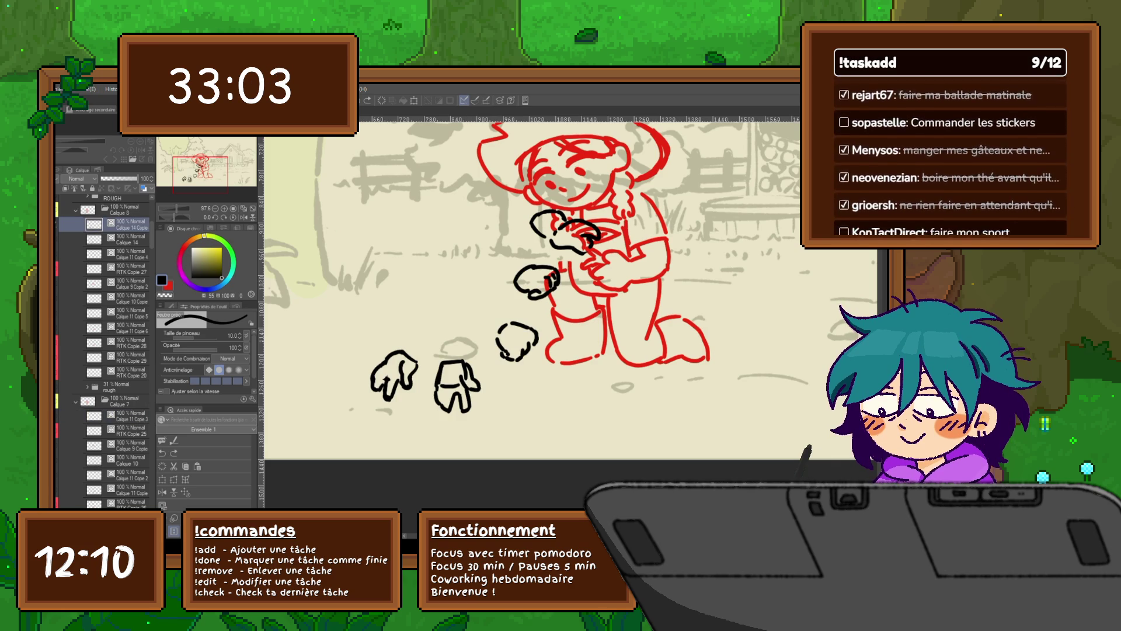
{"action": "key", "text": "ctrl+z"}
{"action": "key", "text": "ctrl+y"}
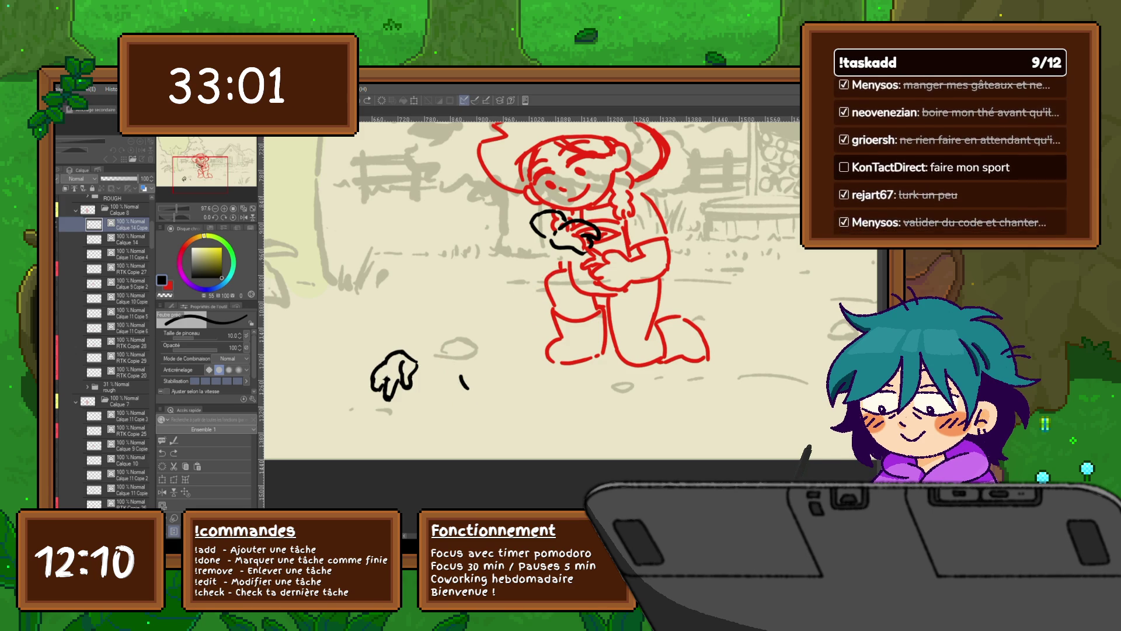
{"action": "key", "text": "ctrl+z"}
{"action": "key", "text": "ctrl+y"}
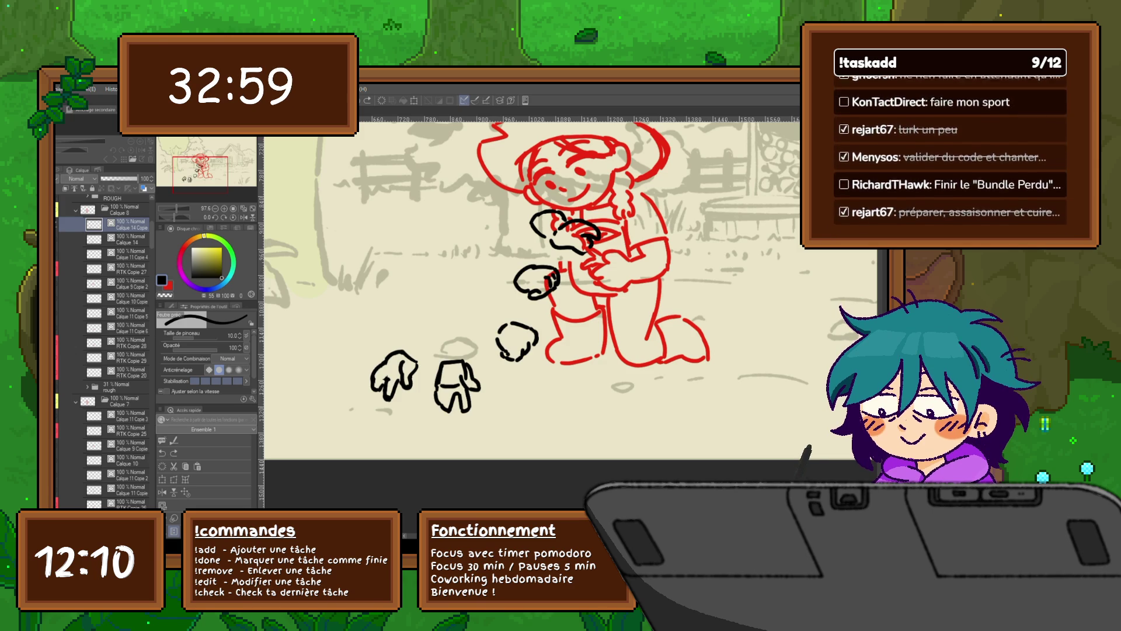
{"action": "key", "text": "ctrl+z"}
{"action": "key", "text": "ctrl+y"}
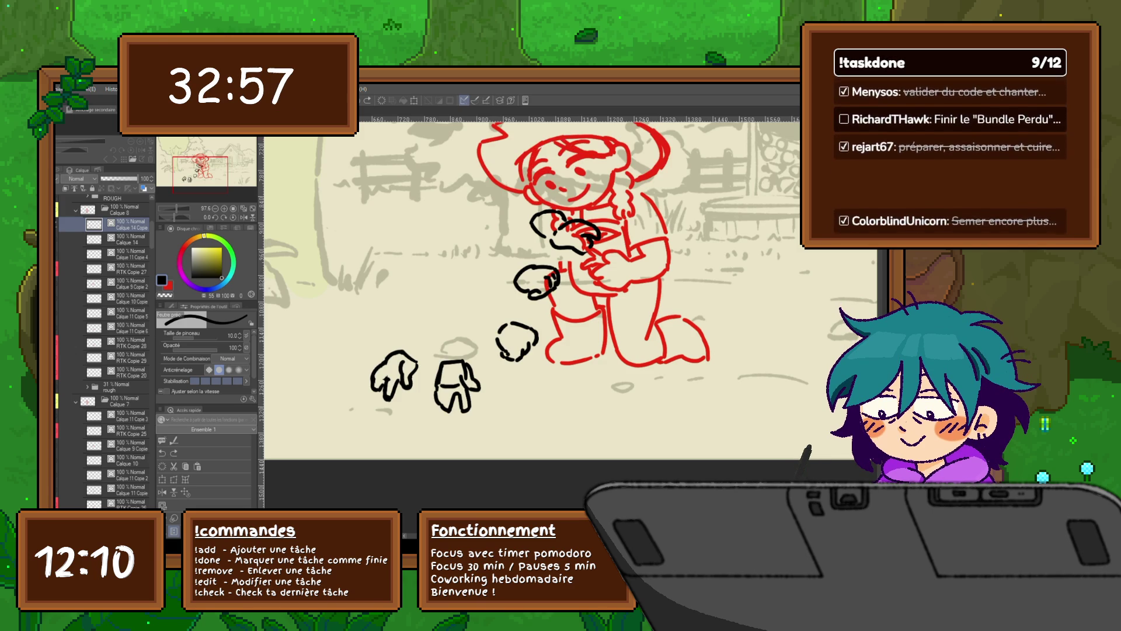
{"action": "key", "text": "ctrl+z"}
{"action": "key", "text": "ctrl+y"}
Fade the chest hand sketch layer to 36% opacity and move it higher in the layer stack.
{"action": "left_click", "coordinate": [123, 299]}
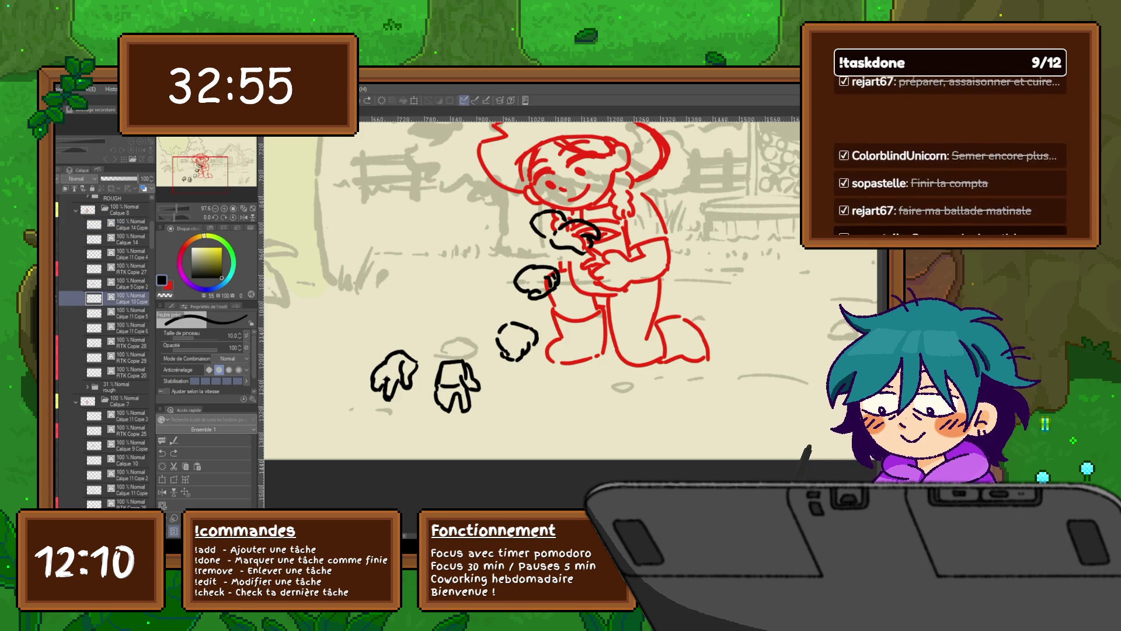
{"action": "left_click_drag", "start_coordinate": [140, 177], "coordinate": [115, 178]}
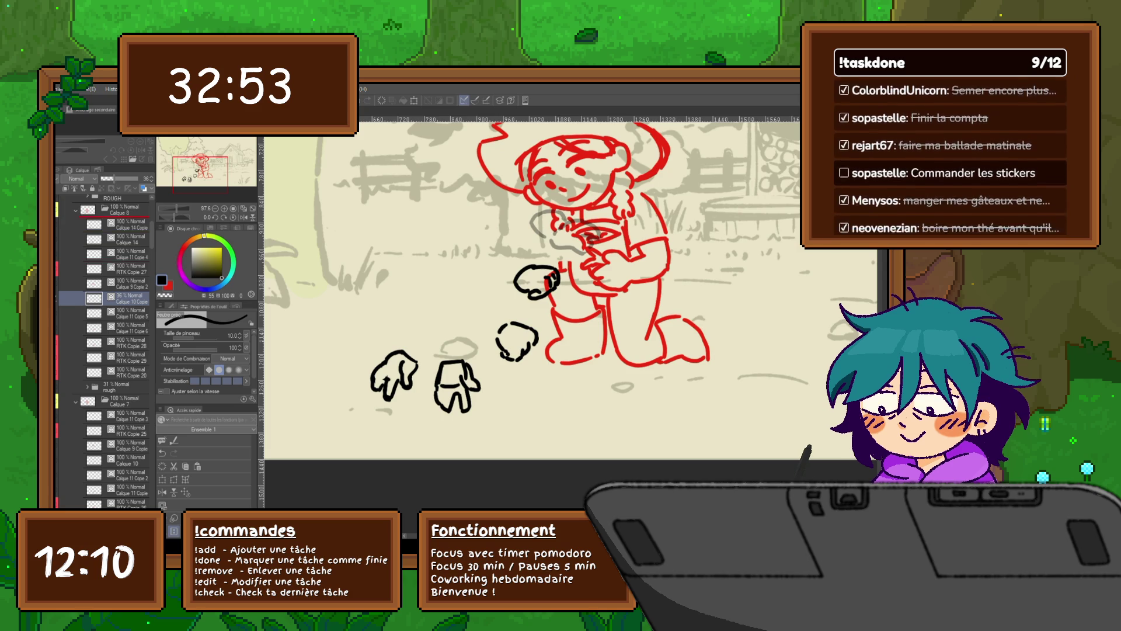
{"action": "left_click_drag", "start_coordinate": [123, 298], "coordinate": [122, 223]}
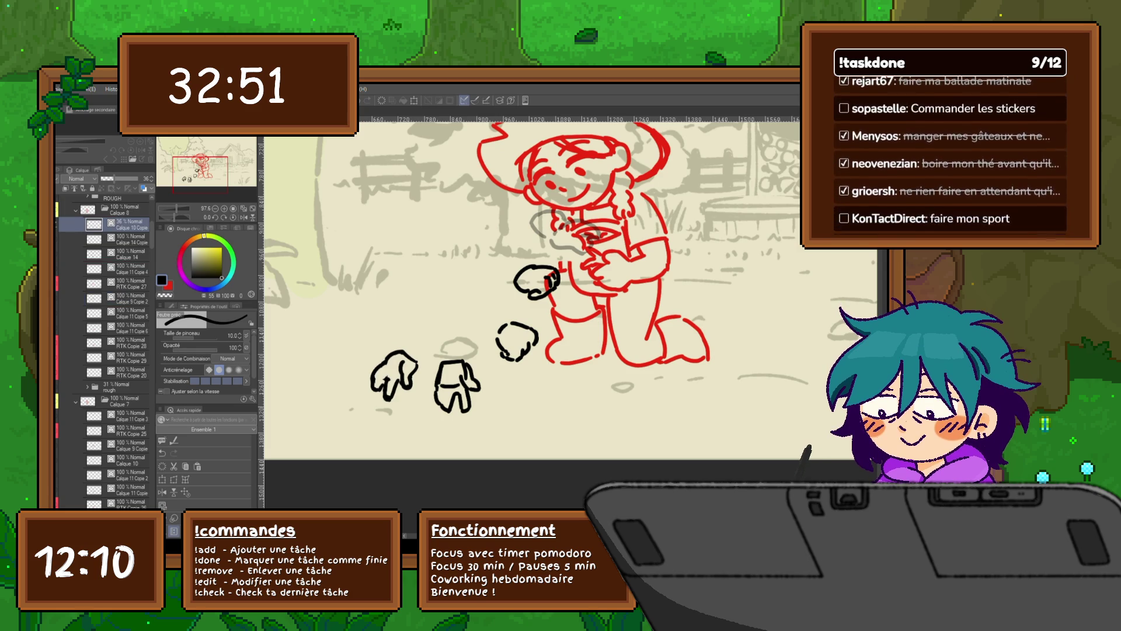
Flip frames to check the motion, then make Calque 14 the working layer with lasso ready.
{"action": "key", "text": "ctrl+z"}
{"action": "key", "text": "ctrl+y"}
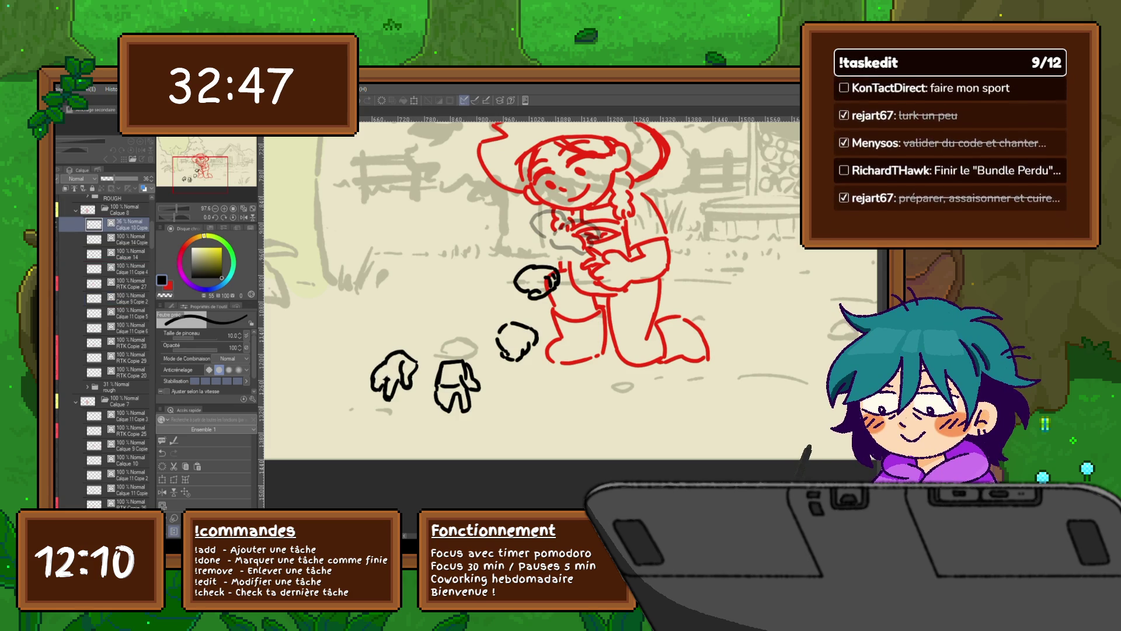
{"action": "key", "text": "ctrl+z"}
{"action": "key", "text": "ctrl+y"}
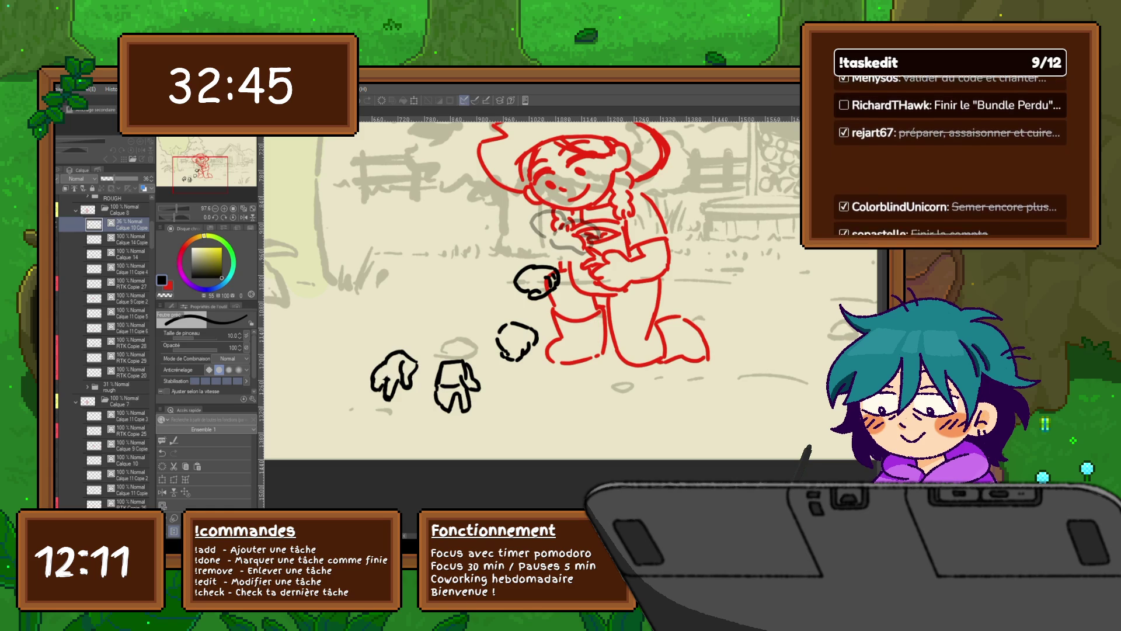
{"action": "key", "text": "ctrl+z"}
{"action": "key", "text": "ctrl+y"}
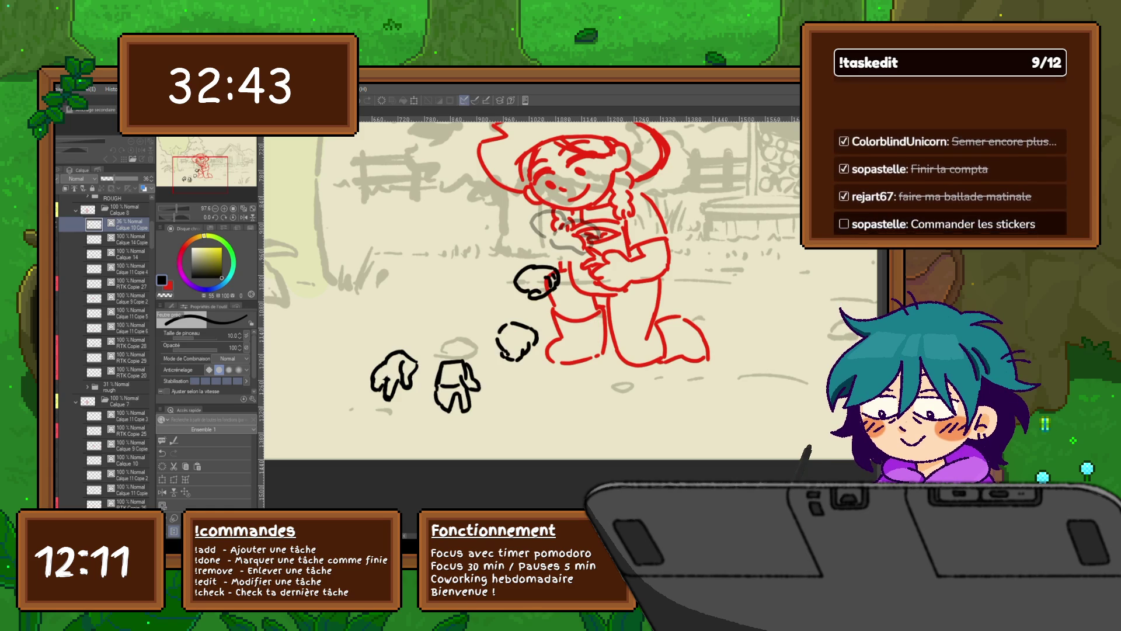
{"action": "left_click", "coordinate": [123, 255]}
{"action": "key", "text": "m"}
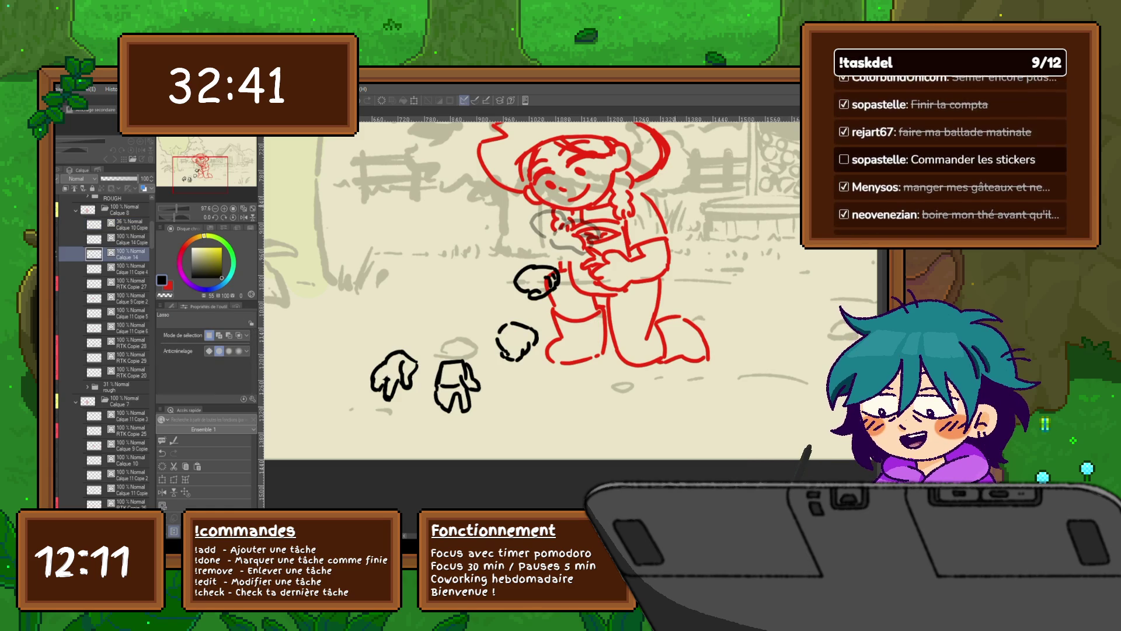
Lasso the small fist below the chest and paste it onto its own layer.
{"action": "left_click_drag", "start_coordinate": [535, 253], "coordinate": [526, 256]}
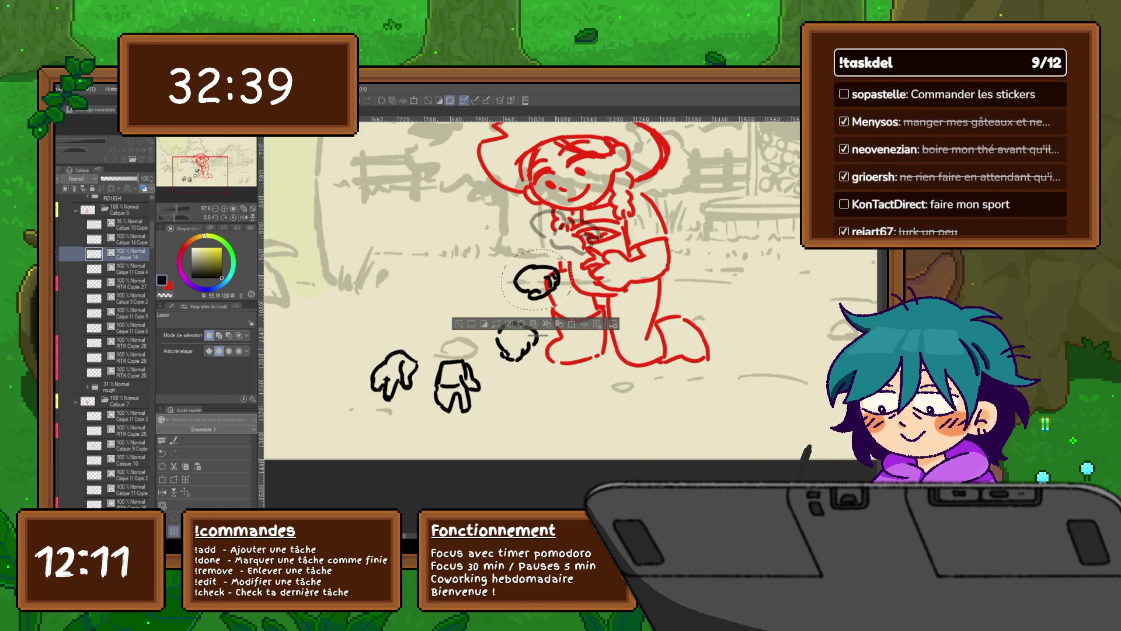
{"action": "key", "text": "ctrl+d"}
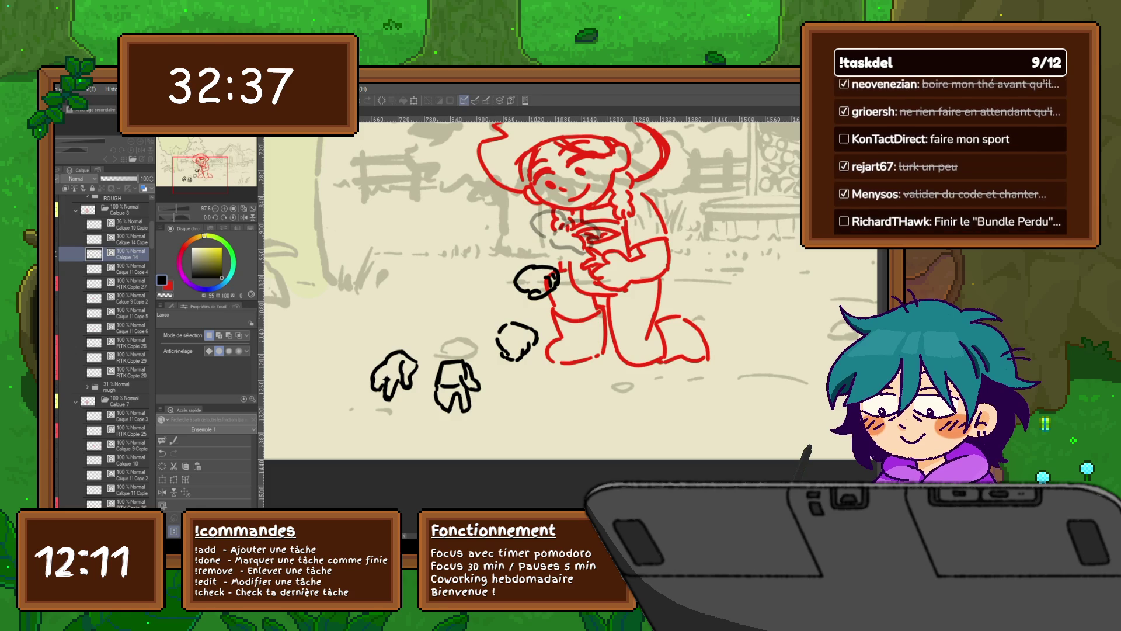
{"action": "left_click_drag", "start_coordinate": [522, 312], "coordinate": [537, 316]}
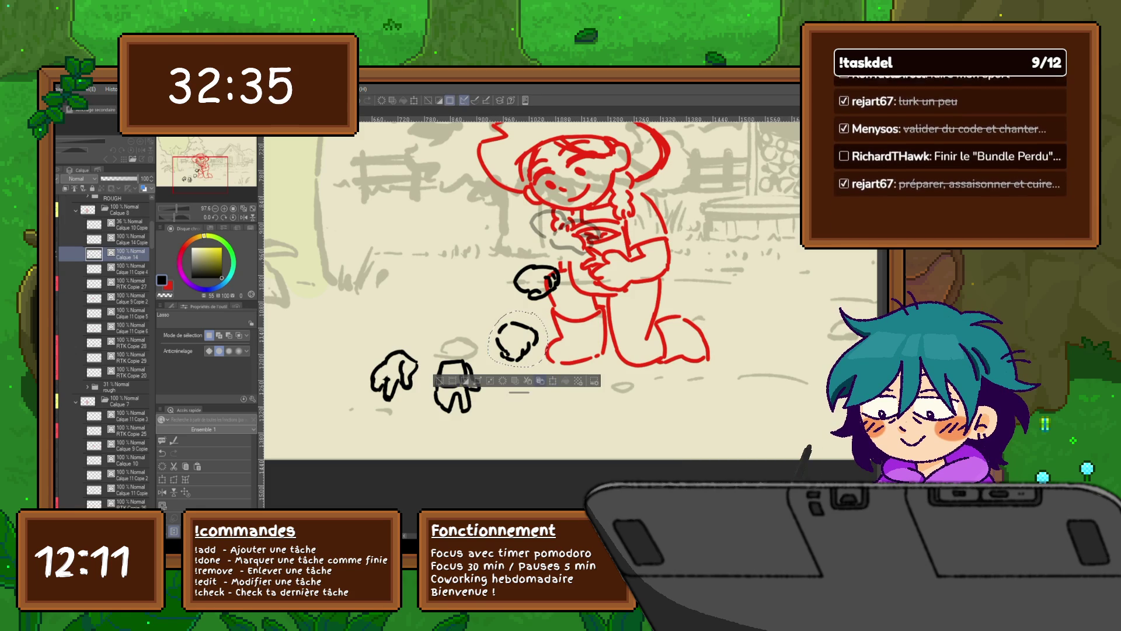
{"action": "key", "text": "ctrl+v"}
{"action": "key", "text": "ctrl+d"}
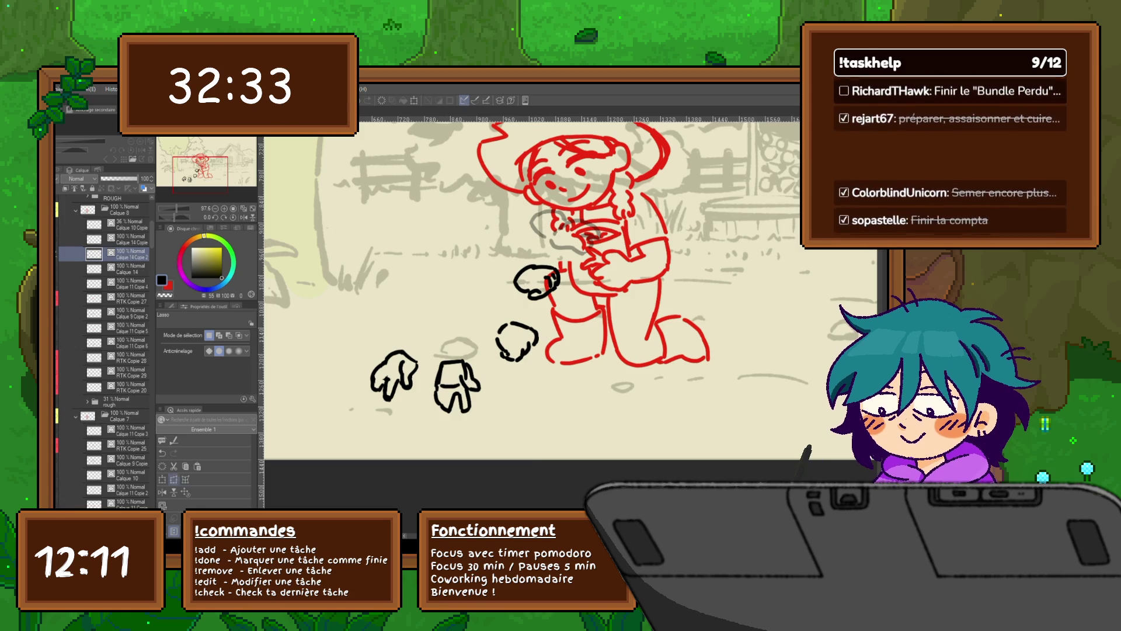
Move the pasted fist up beside the farmer's chest, confirm, and flip frames to check it.
{"action": "key", "text": "ctrl+t"}
{"action": "left_click_drag", "start_coordinate": [517, 337], "coordinate": [574, 237]}
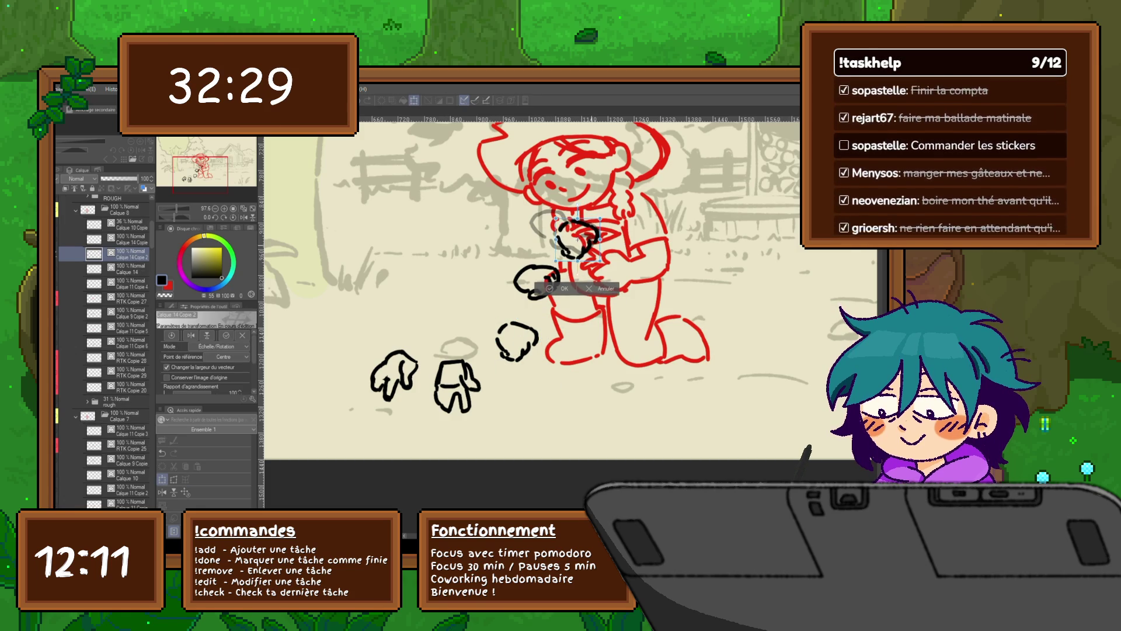
{"action": "key", "text": "Return"}
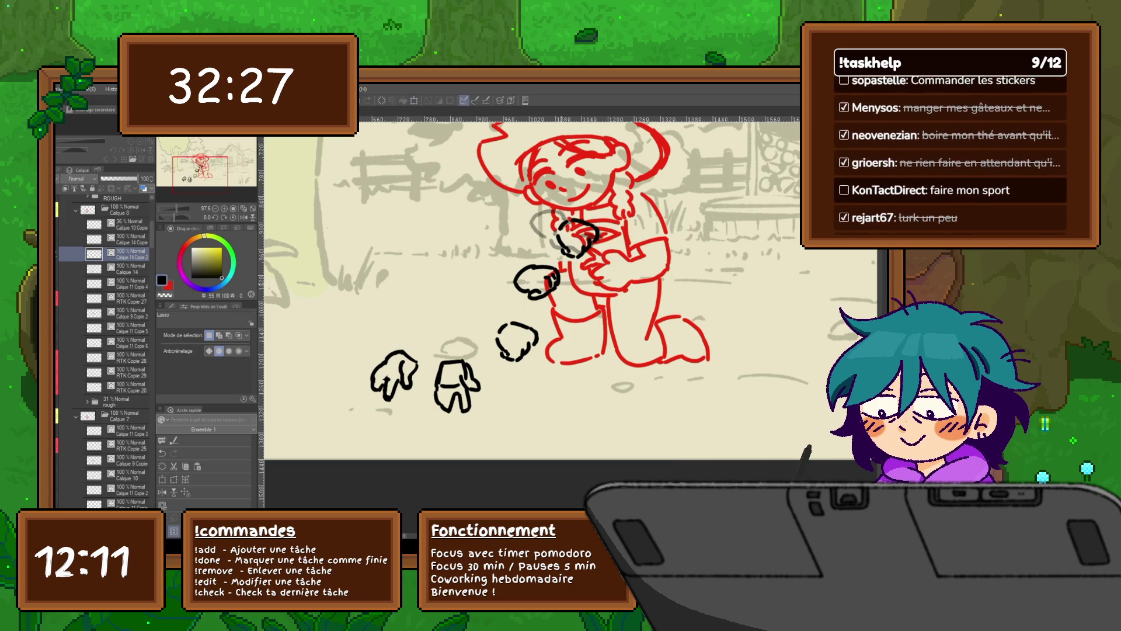
{"action": "key", "text": "ctrl+z"}
{"action": "key", "text": "ctrl+y"}
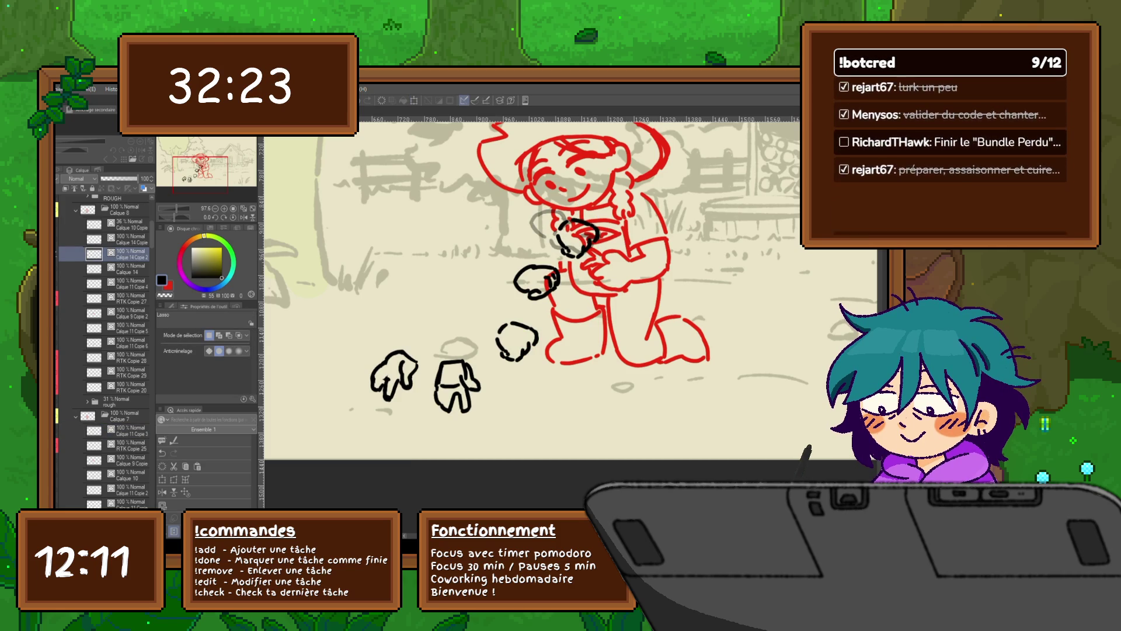
Flip through the hand frames to compare the left hand and fist poses.
{"action": "key", "text": "ctrl+z"}
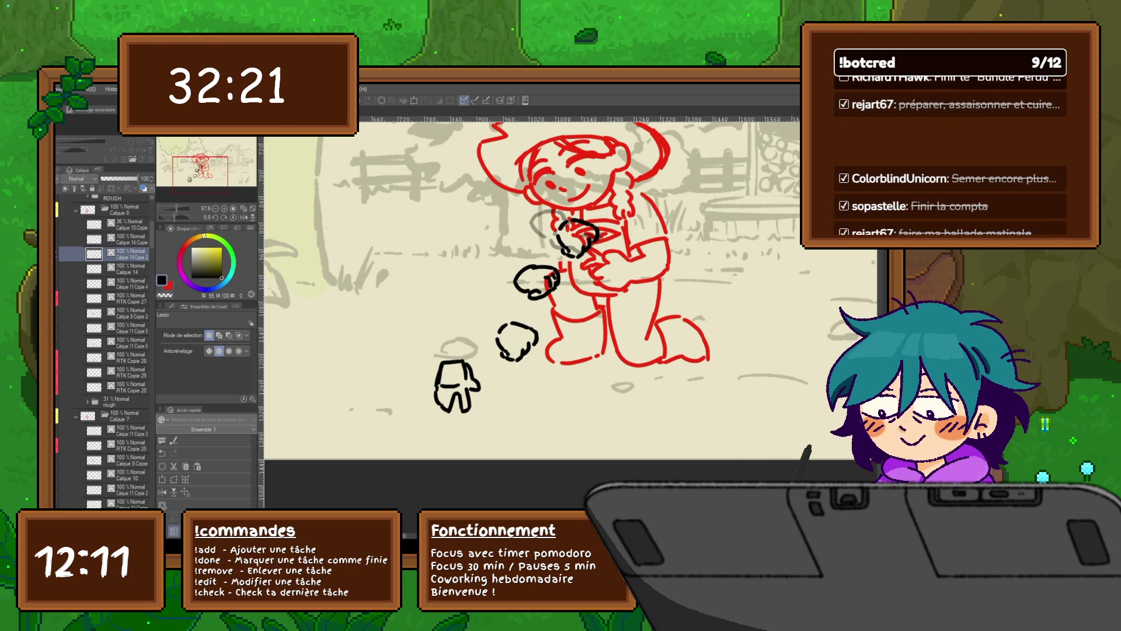
{"action": "key", "text": "ctrl+y"}
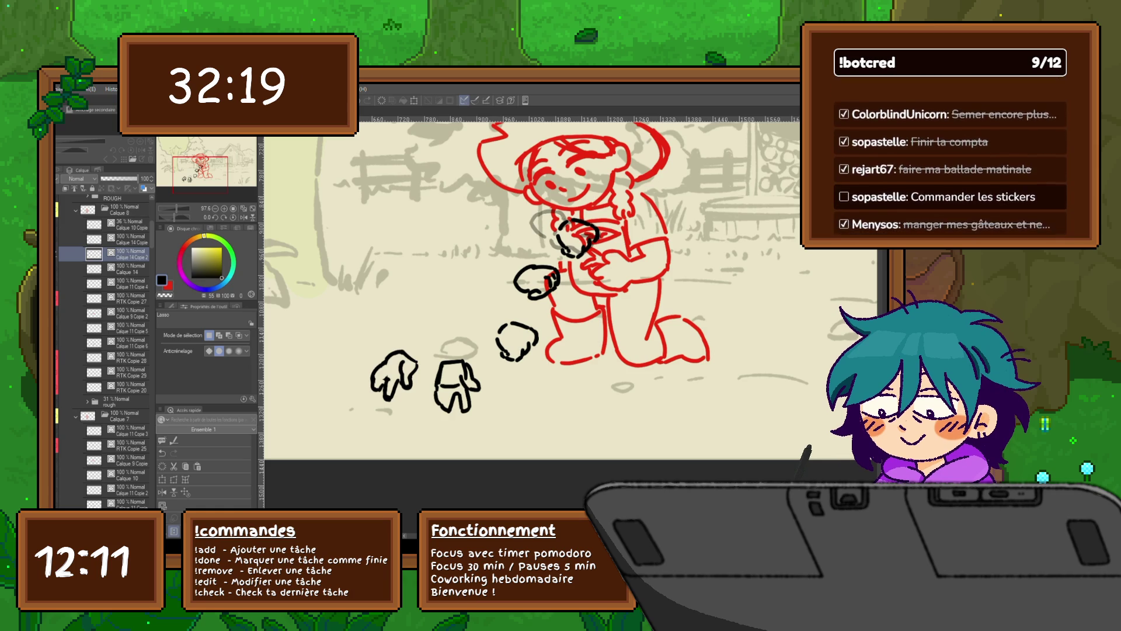
{"action": "key", "text": "ctrl+z"}
{"action": "key", "text": "ctrl+y"}
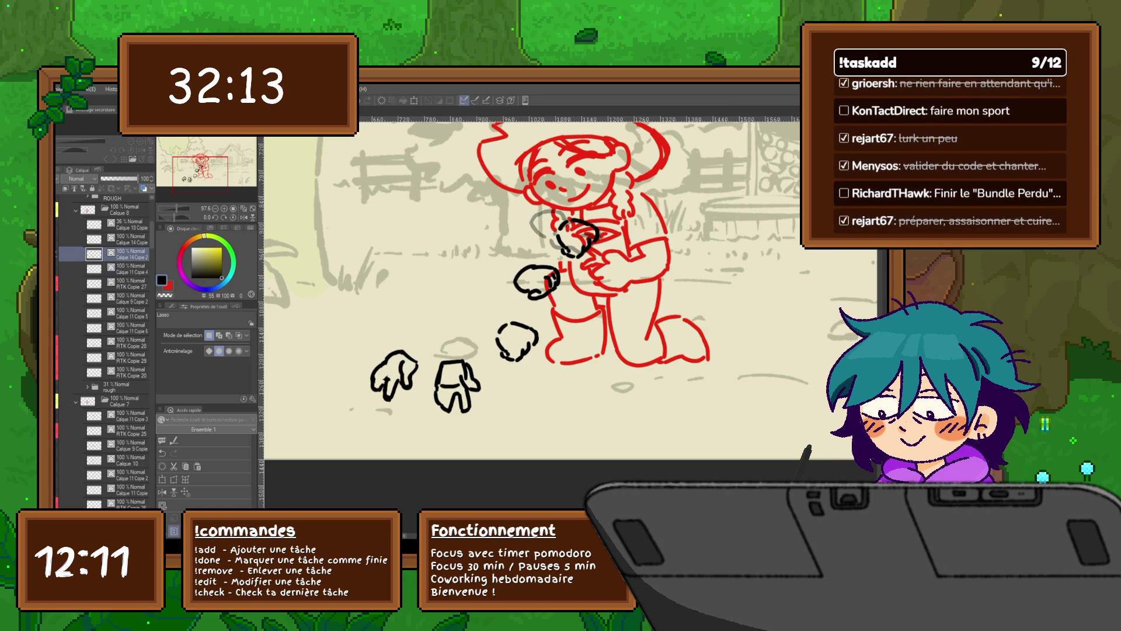
{"action": "key", "text": "ctrl+z"}
{"action": "key", "text": "ctrl+y"}
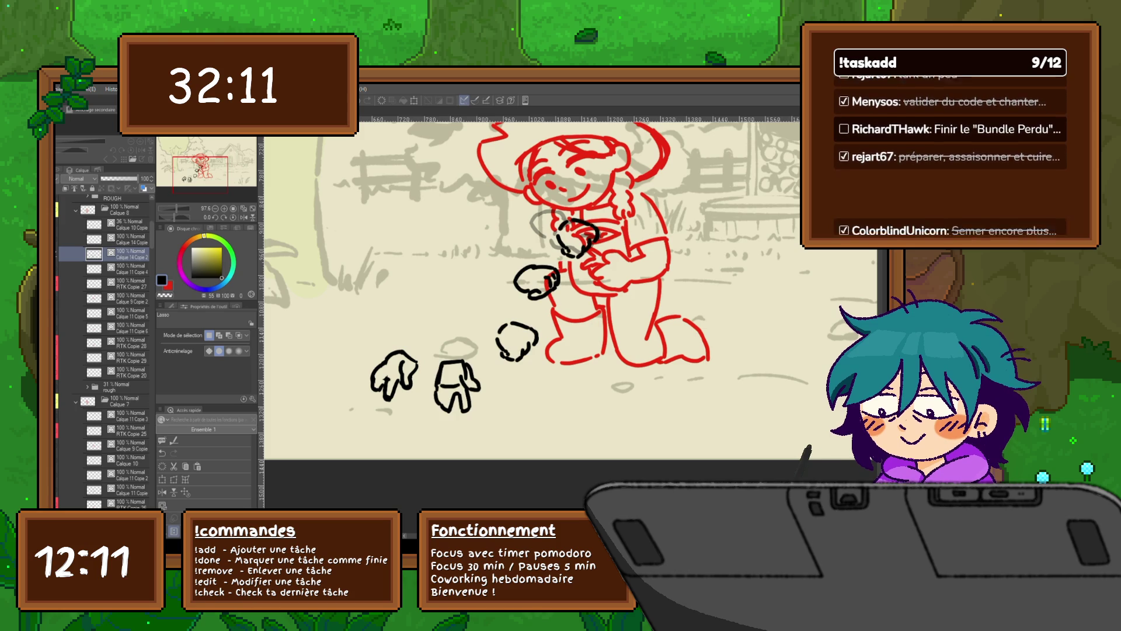
{"action": "key", "text": "ctrl+z"}
{"action": "key", "text": "ctrl+y"}
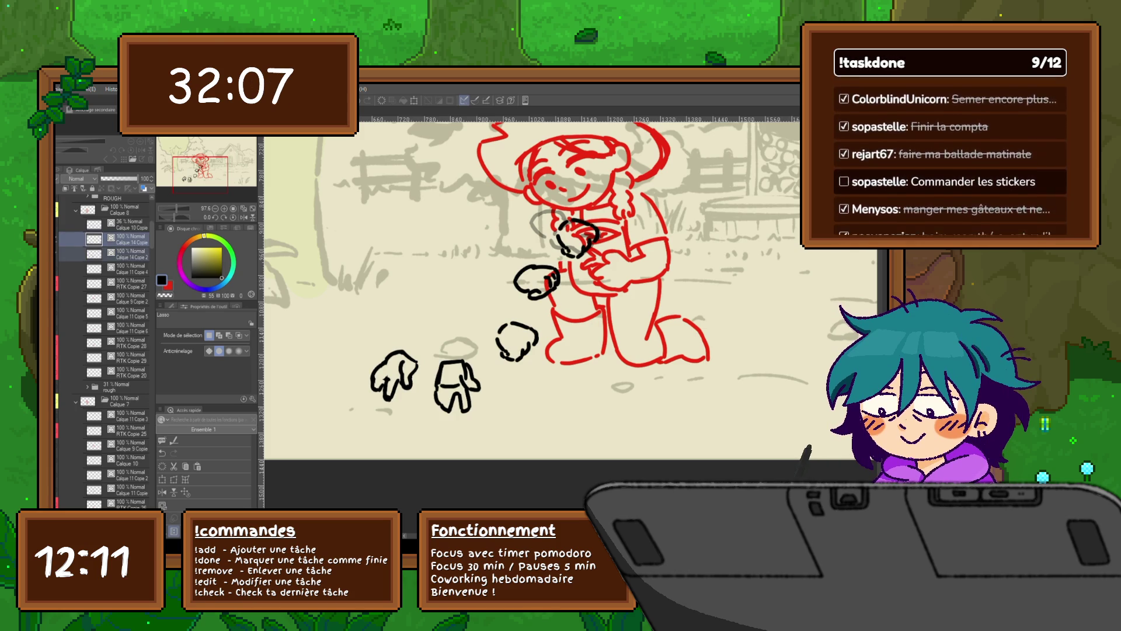
Delete the unneeded layer and flip frames once more to review the hands.
{"action": "key", "text": "ctrl+e"}
{"action": "key", "text": "ctrl+z"}
{"action": "key", "text": "ctrl+y"}
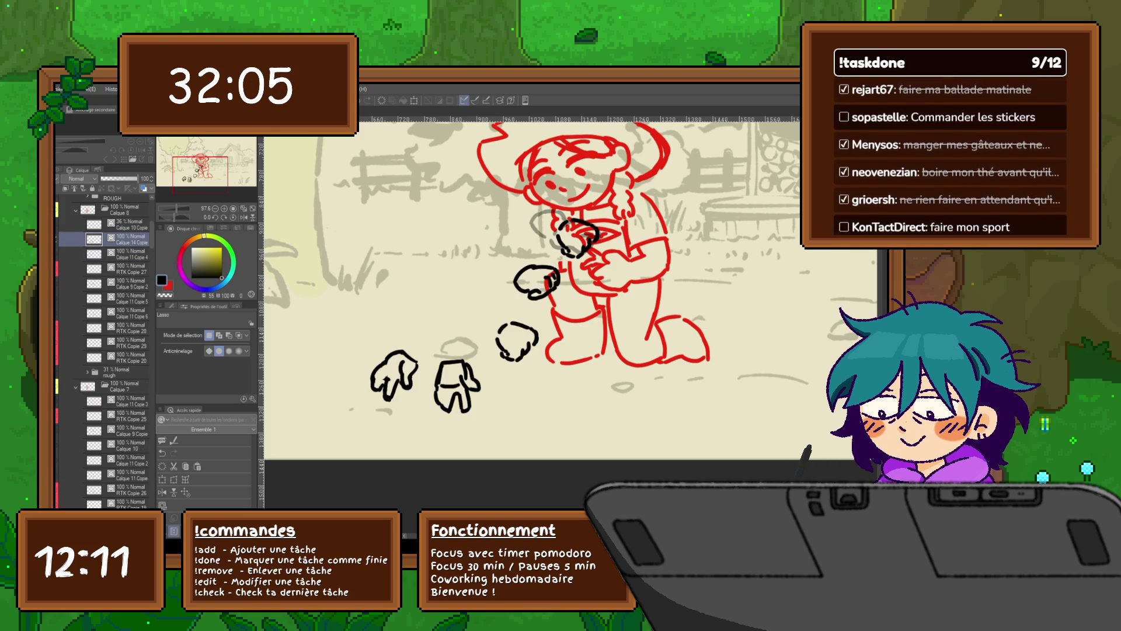
Copy the hand sketch near the chest onto its own layer and clear the selection.
{"action": "left_click_drag", "start_coordinate": [554, 263], "coordinate": [552, 261]}
{"action": "key", "text": "ctrl+c"}
{"action": "key", "text": "ctrl+v"}
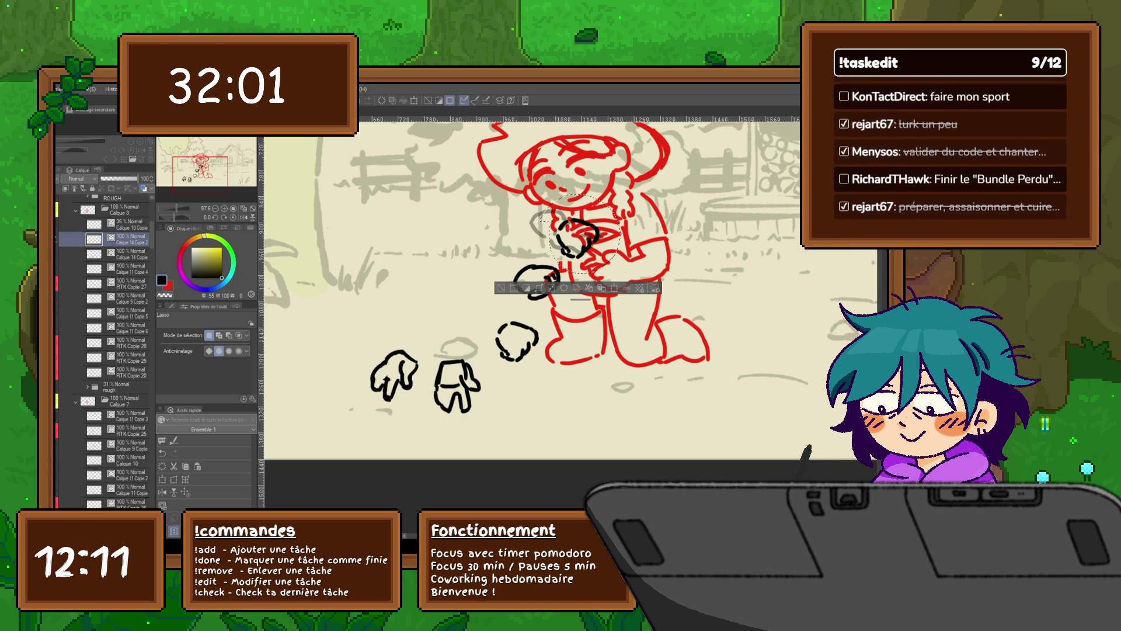
{"action": "key", "text": "ctrl+z"}
{"action": "key", "text": "ctrl+d"}
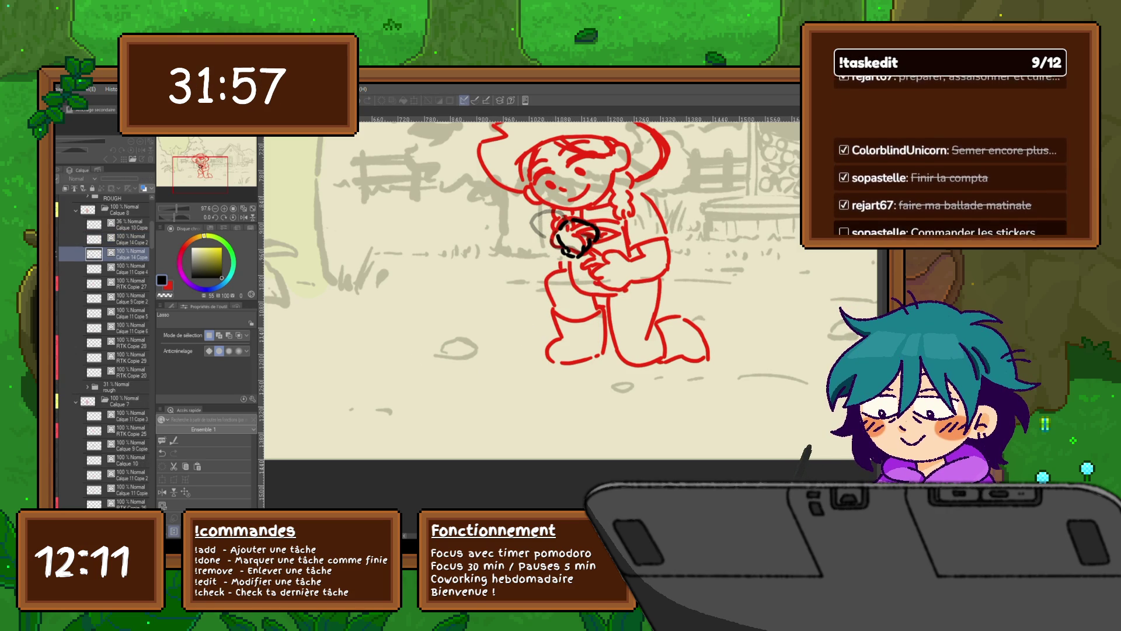
Step between frame layers to compare hand references, then return to the working layer with the pen.
{"action": "left_click", "coordinate": [129, 313]}
{"action": "key", "text": "ctrl+e"}
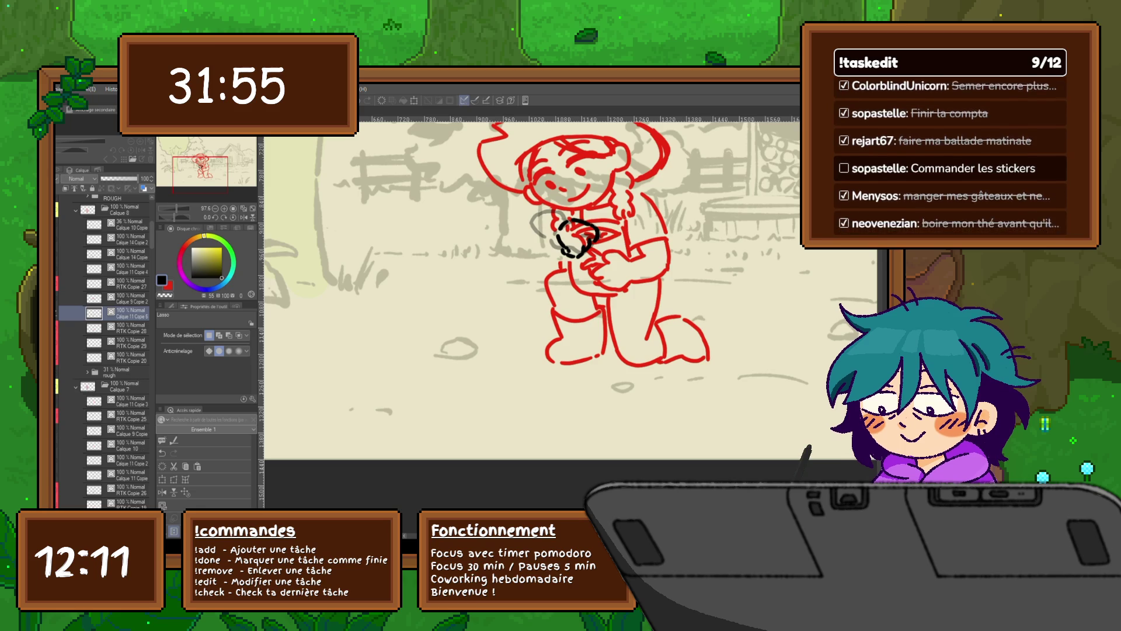
{"action": "key", "text": "ctrl+z"}
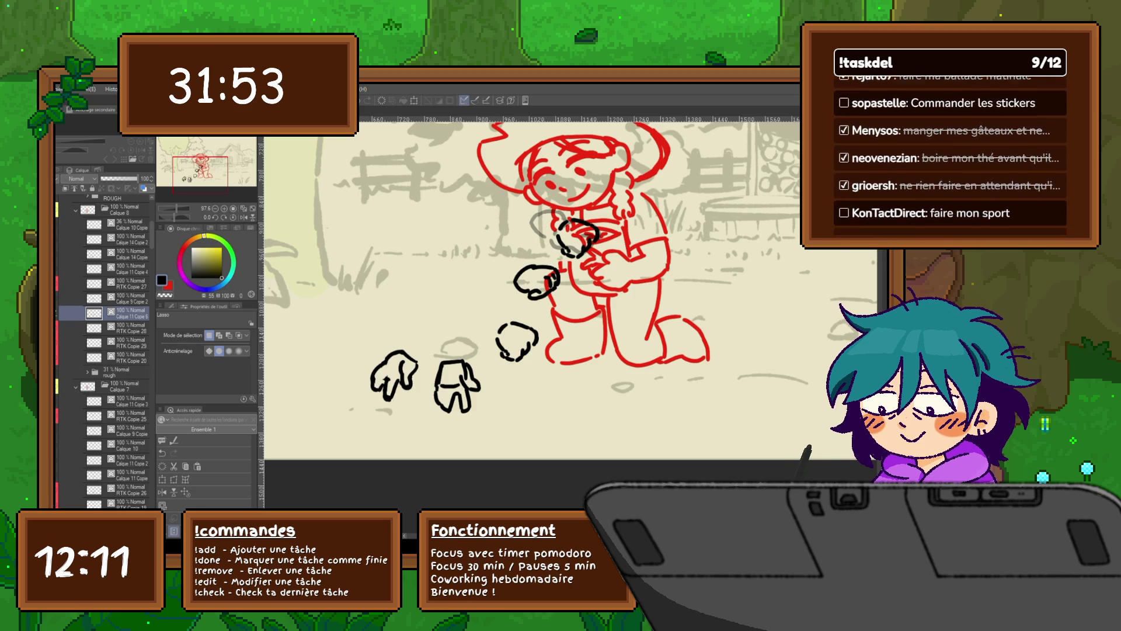
{"action": "key", "text": "ctrl+z"}
{"action": "left_click", "coordinate": [129, 255]}
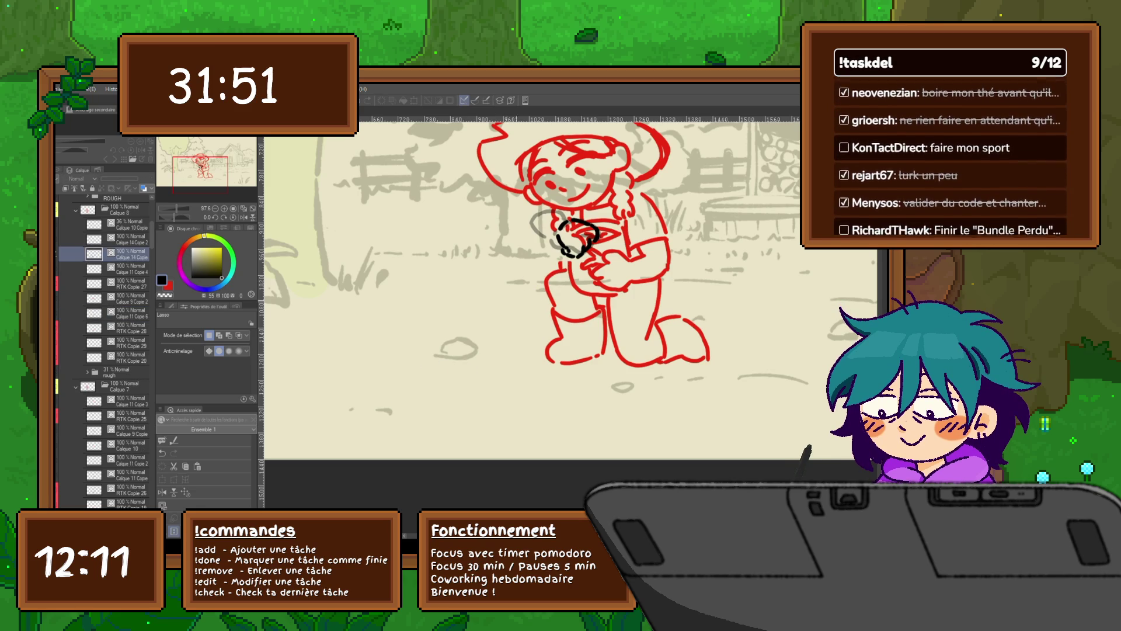
{"action": "key", "text": "ctrl+y"}
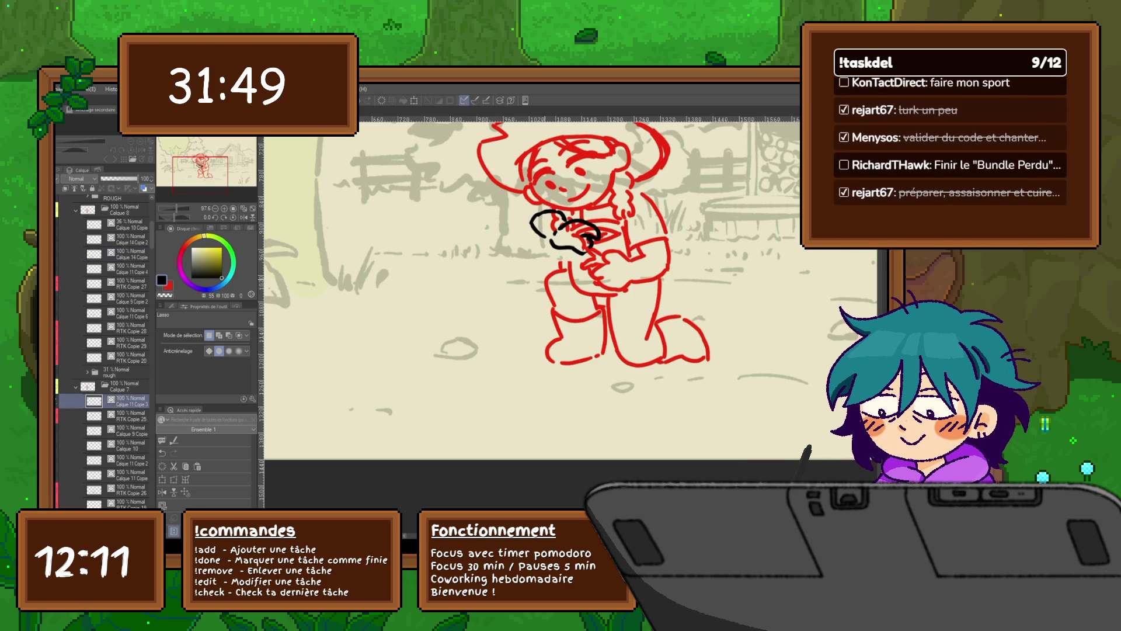
{"action": "key", "text": "ctrl+z"}
{"action": "key", "text": "p"}
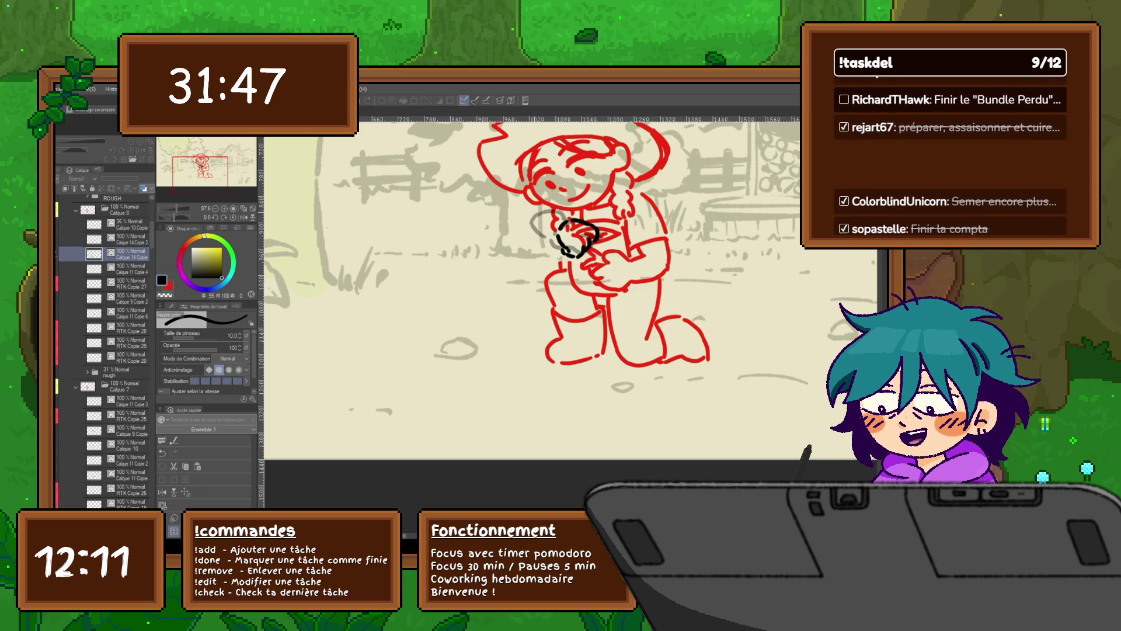
{"action": "key", "text": "alt+]"}
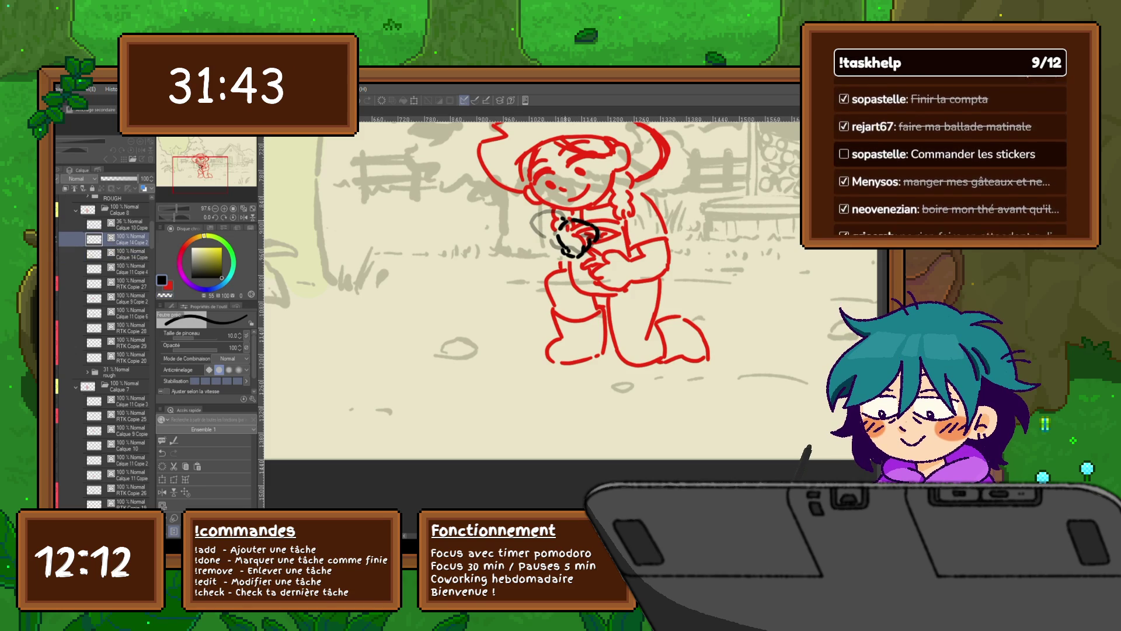
Draw the black seed-bag hand stroke beside the chest scribble, comparing against the other frame layer.
{"action": "left_click_drag", "start_coordinate": [565, 213], "coordinate": [532, 222]}
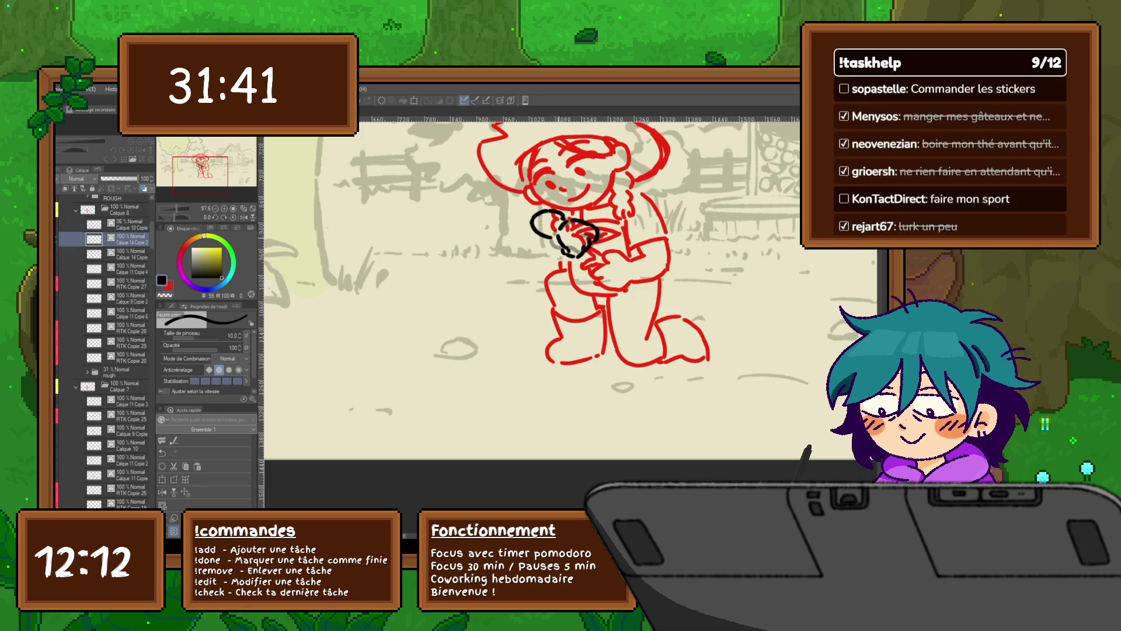
{"action": "left_click", "coordinate": [123, 401]}
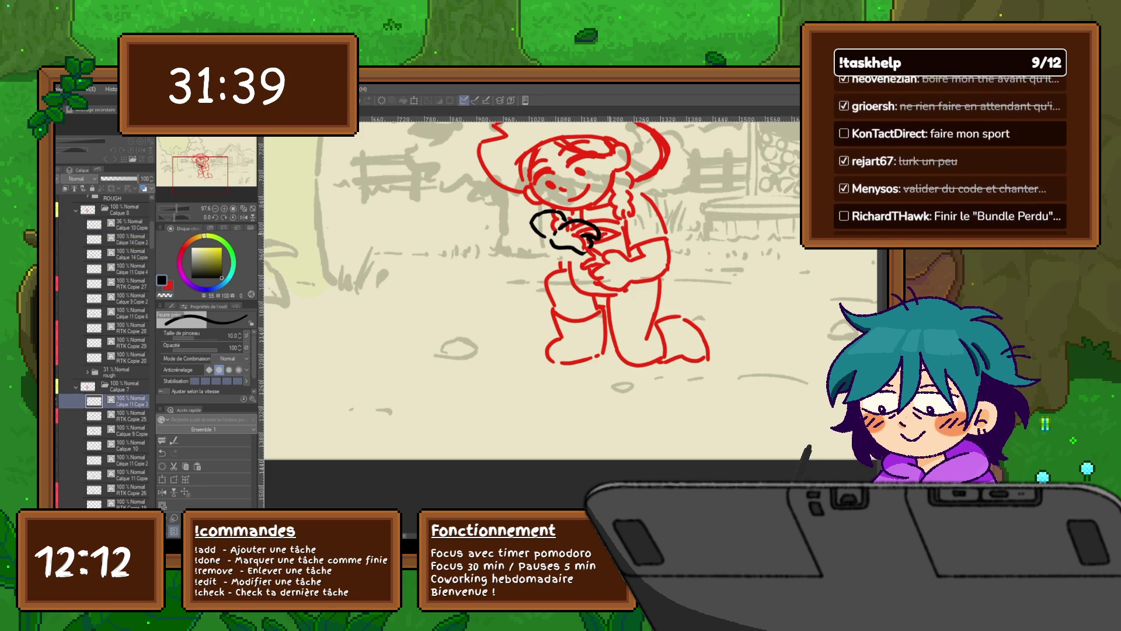
{"action": "left_click", "coordinate": [114, 237]}
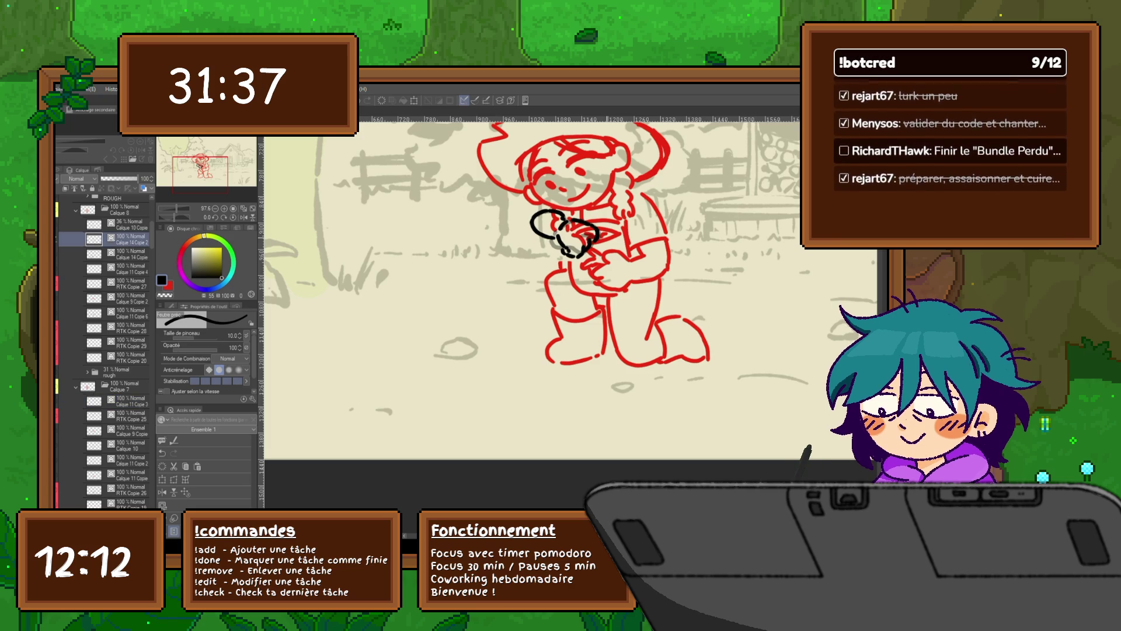
{"action": "left_click", "coordinate": [123, 400]}
{"action": "left_click", "coordinate": [114, 237]}
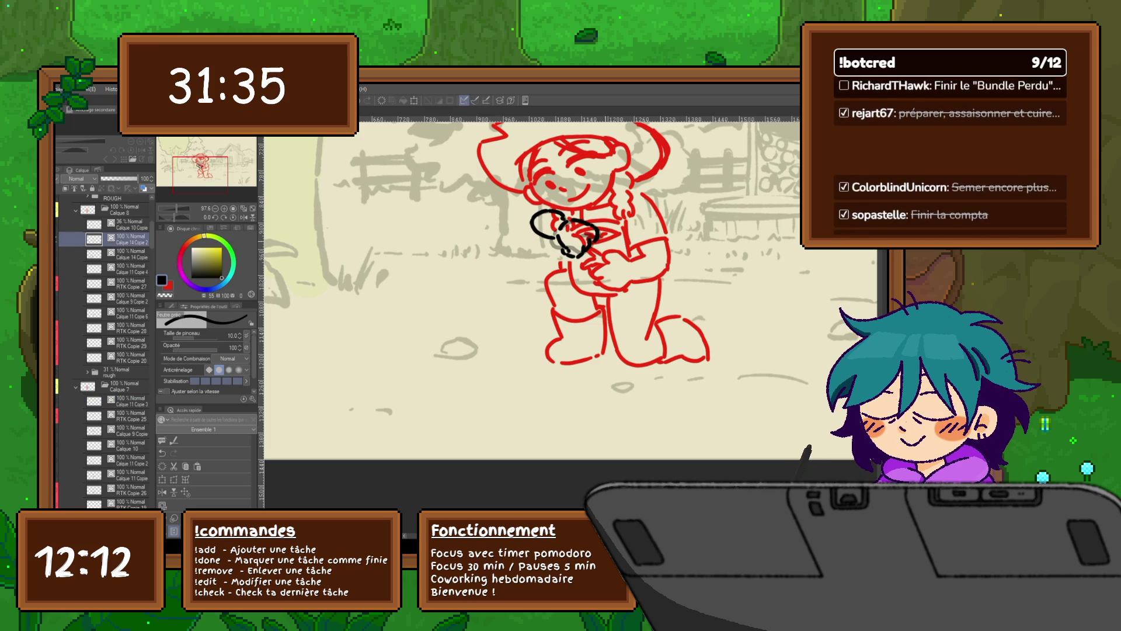
{"action": "left_click", "coordinate": [123, 401]}
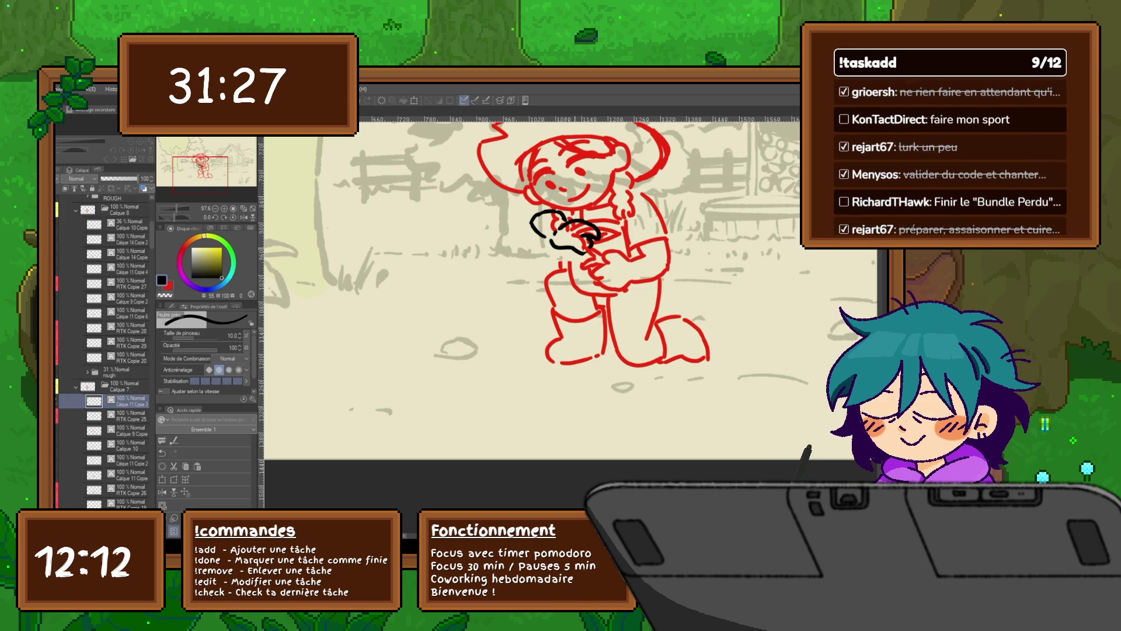
{"action": "scroll", "coordinate": [102, 351], "scroll_direction": "down", "scroll_amount": 1}
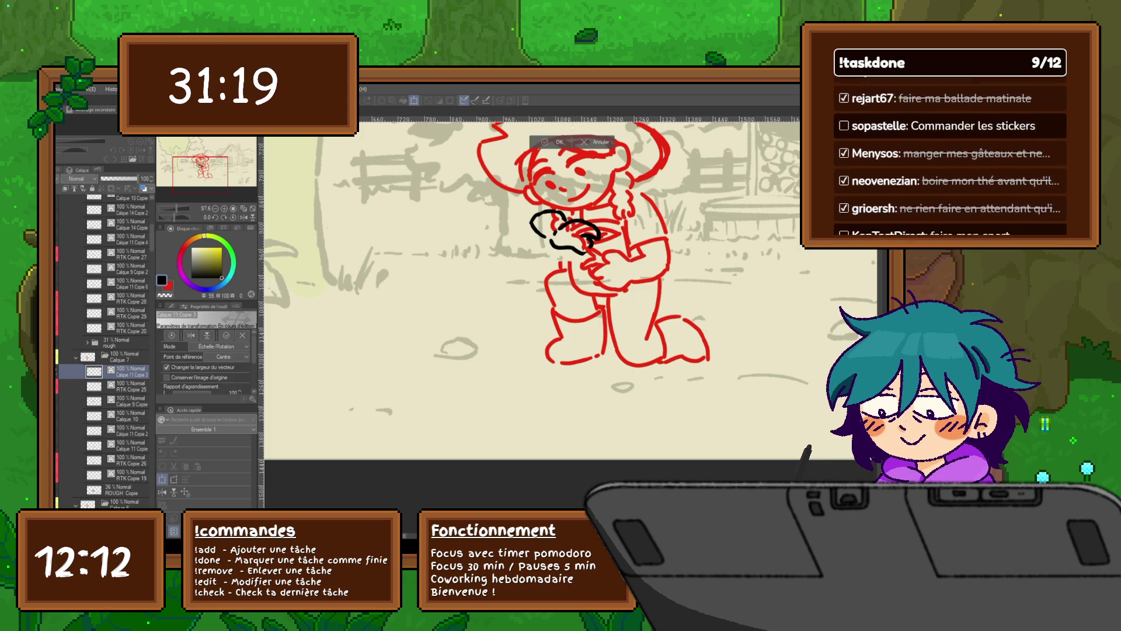
Bring the black chest scribble back and transform it into place, then undo the last move.
{"action": "left_click", "coordinate": [122, 416]}
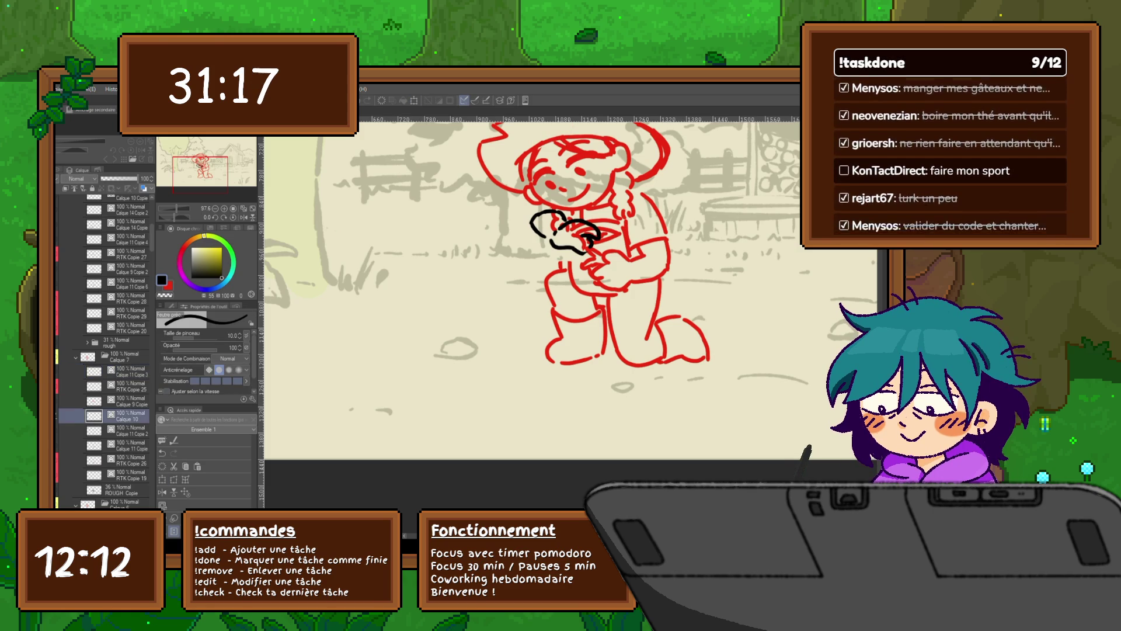
{"action": "key", "text": "Delete"}
{"action": "key", "text": "ctrl+z"}
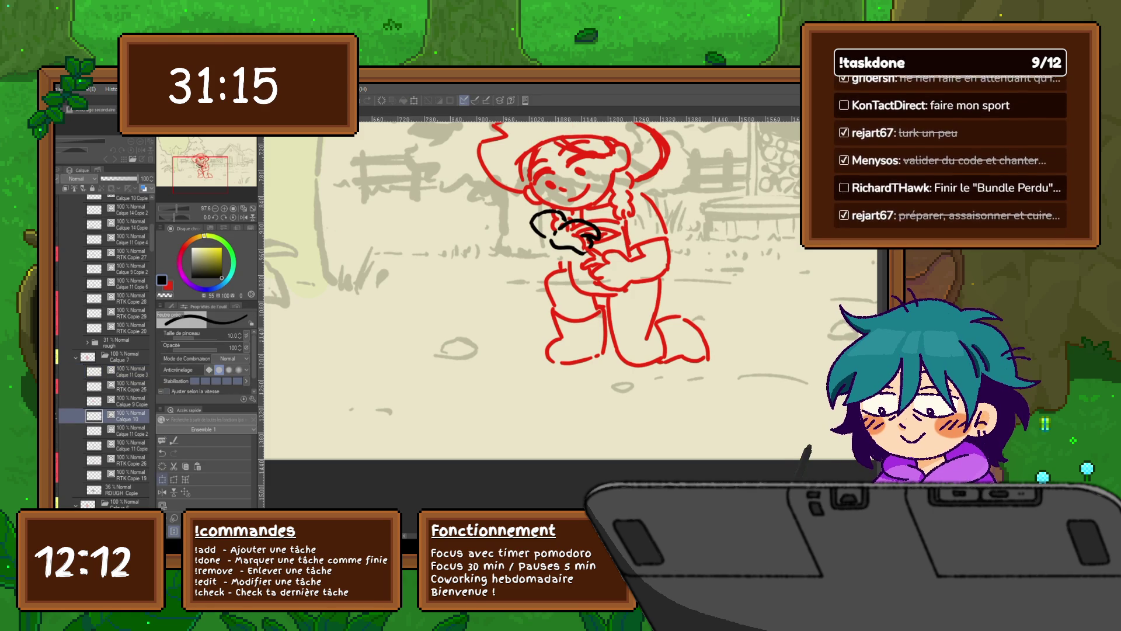
{"action": "key", "text": "ctrl+t"}
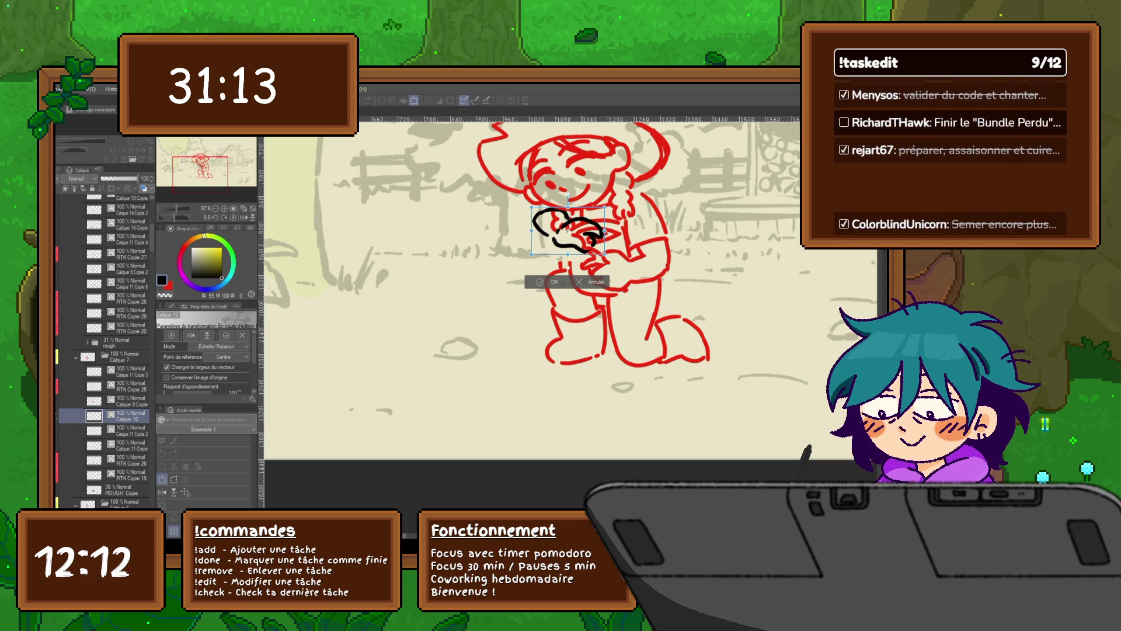
{"action": "key", "text": "Return"}
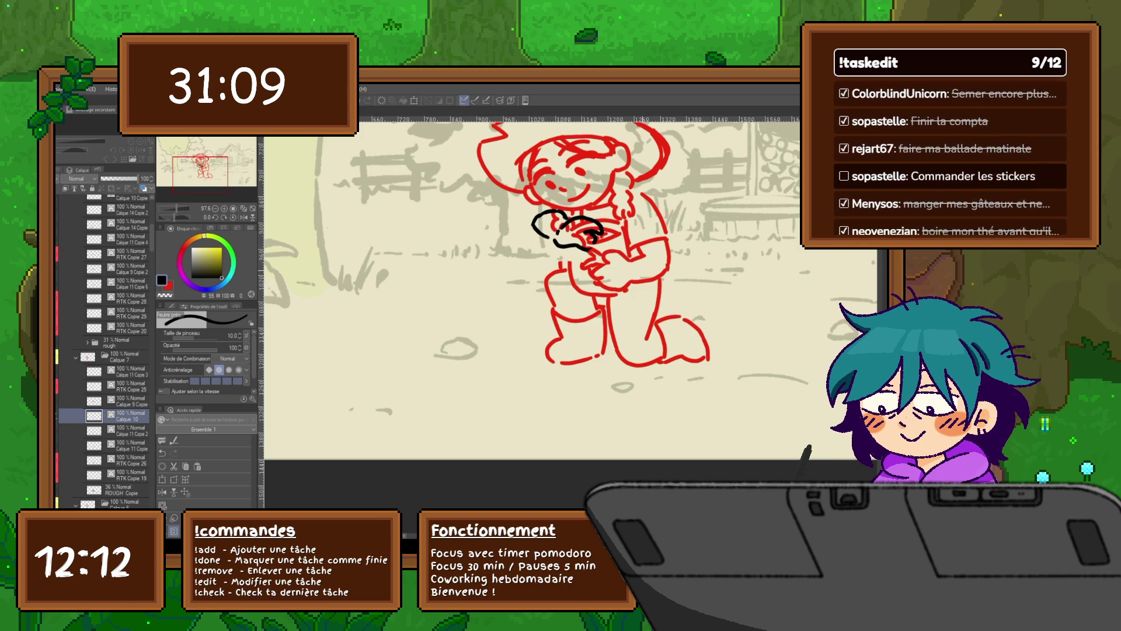
{"action": "key", "text": "ctrl+z"}
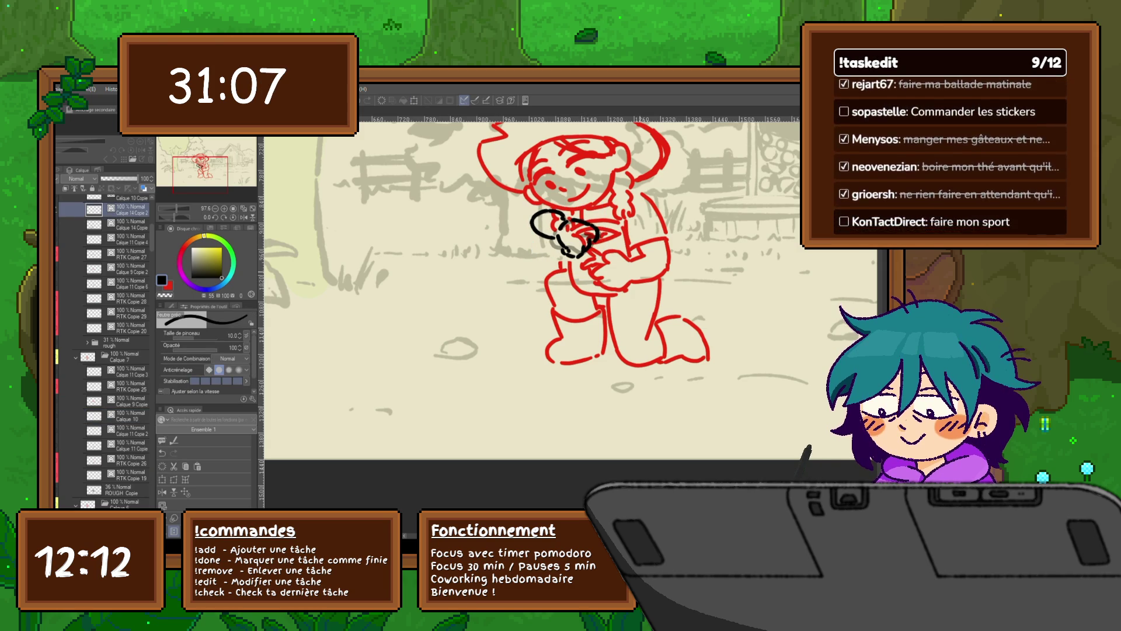
Compare with the neighbouring frame and re-transform the black scribble to its final placement.
{"action": "key", "text": "ctrl+z"}
{"action": "key", "text": "ctrl+y"}
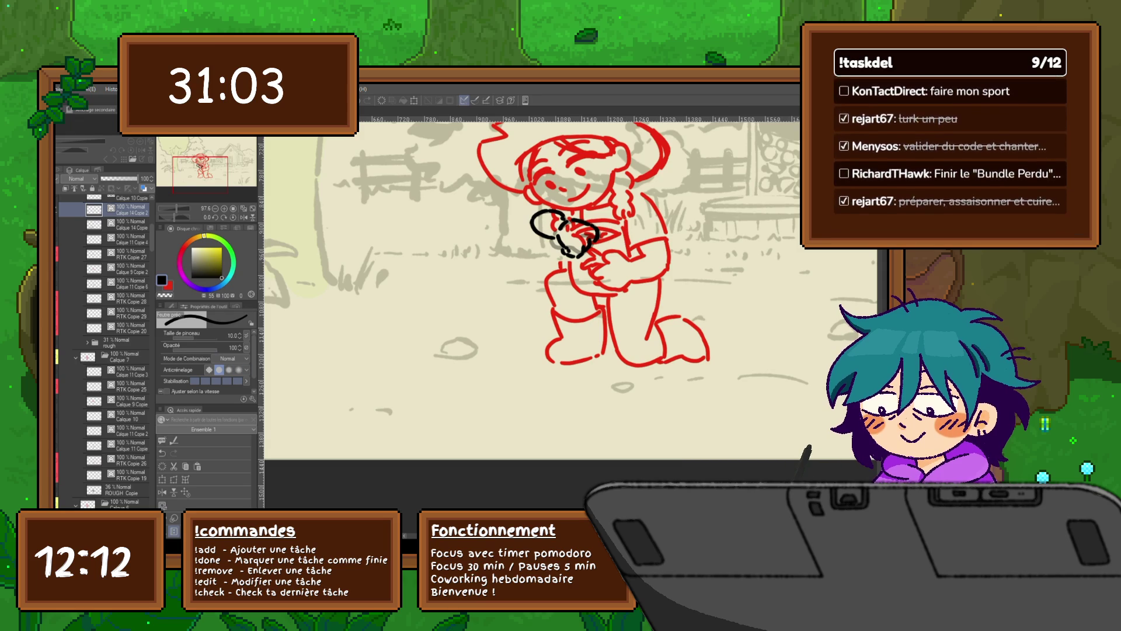
{"action": "key", "text": "ctrl+z"}
{"action": "key", "text": "ctrl+y"}
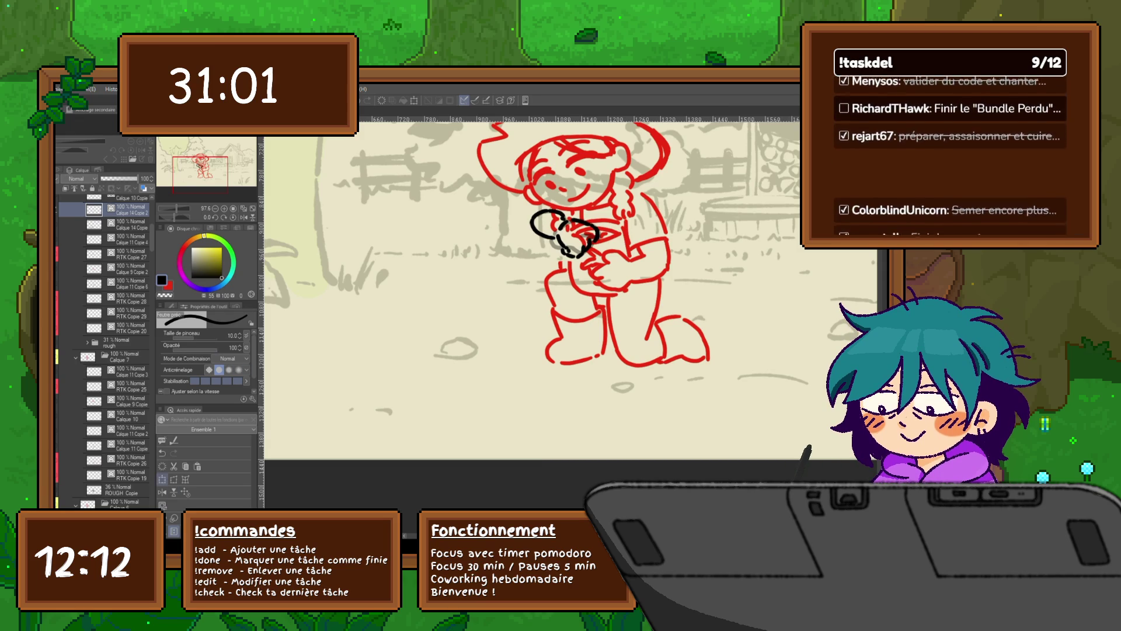
{"action": "key", "text": "ctrl+t"}
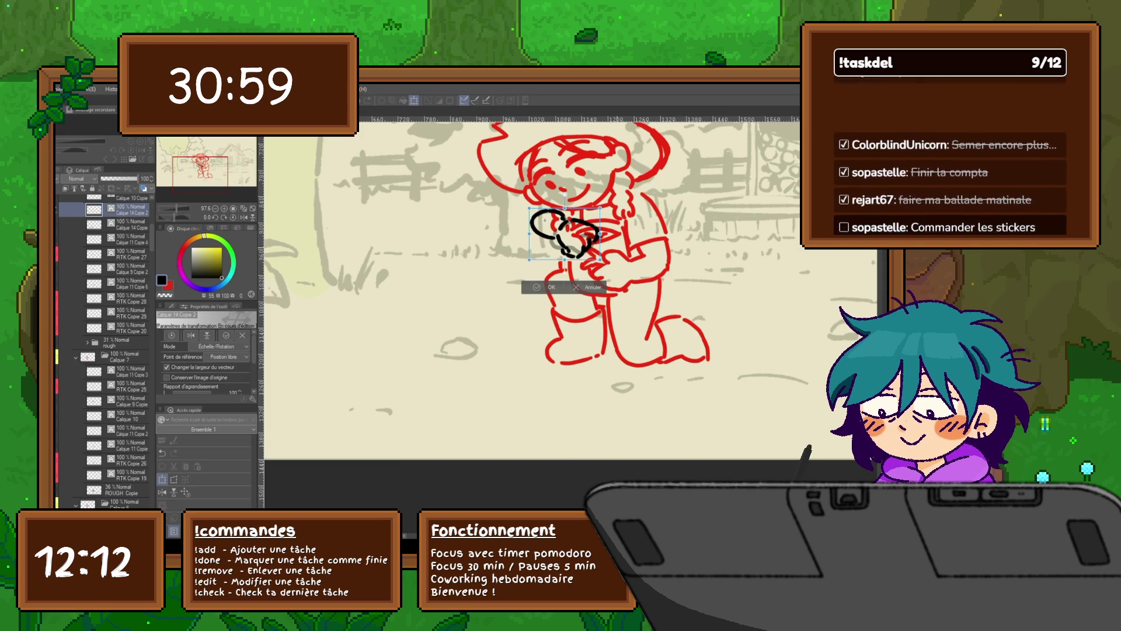
{"action": "key", "text": "Return"}
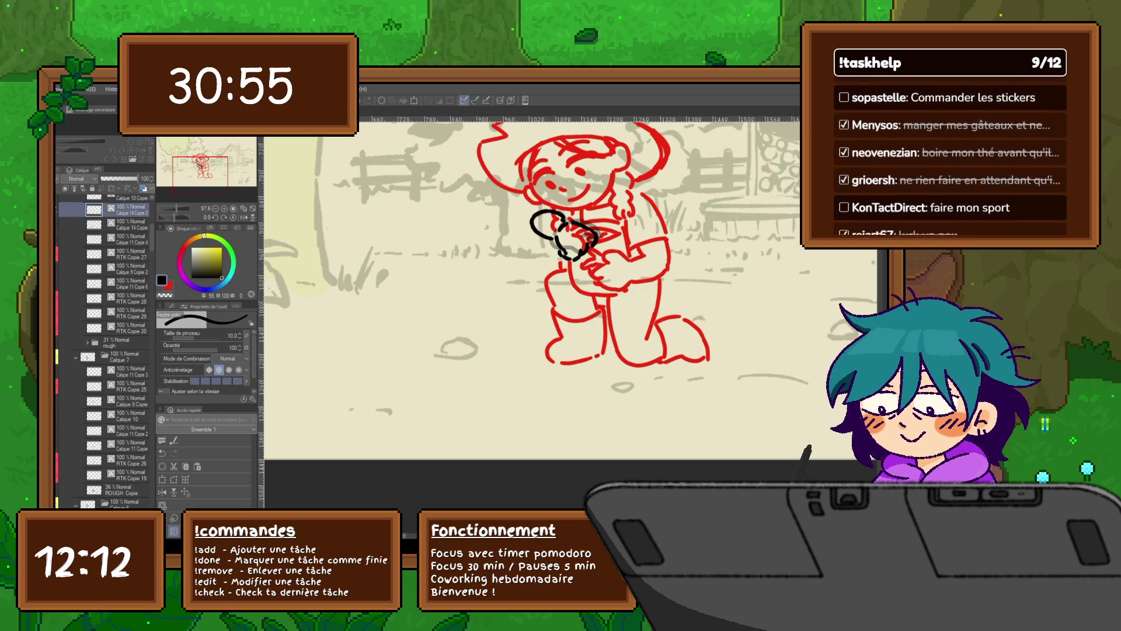
{"action": "scroll", "coordinate": [104, 351], "scroll_direction": "up", "scroll_amount": 1}
{"action": "scroll", "coordinate": [104, 350], "scroll_direction": "up", "scroll_amount": 1}
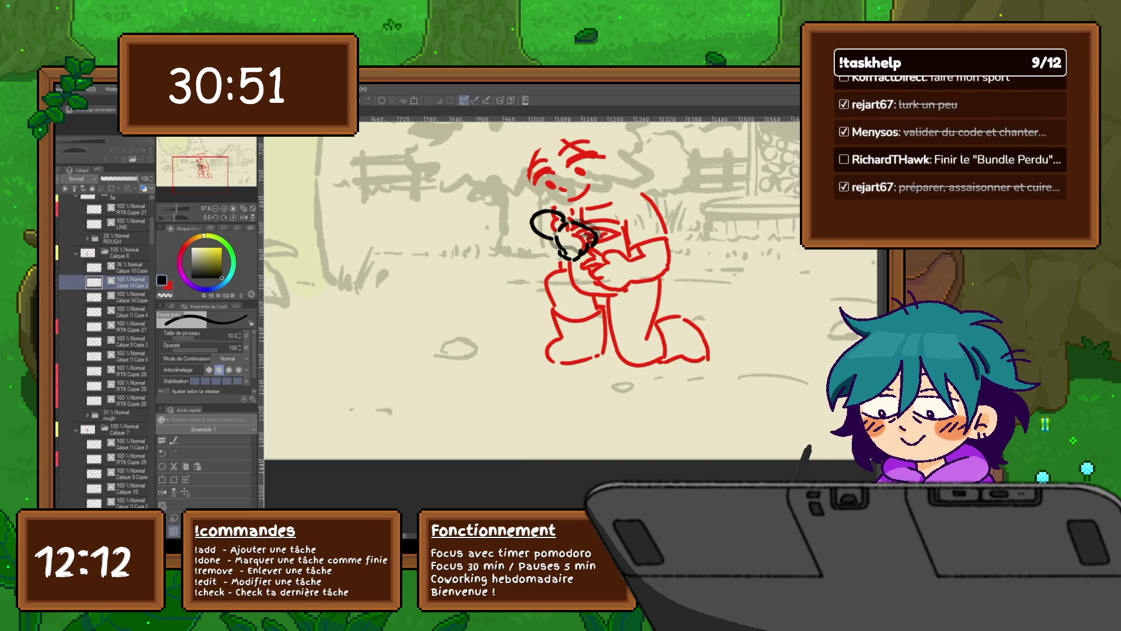
{"action": "key", "text": "ctrl+y"}
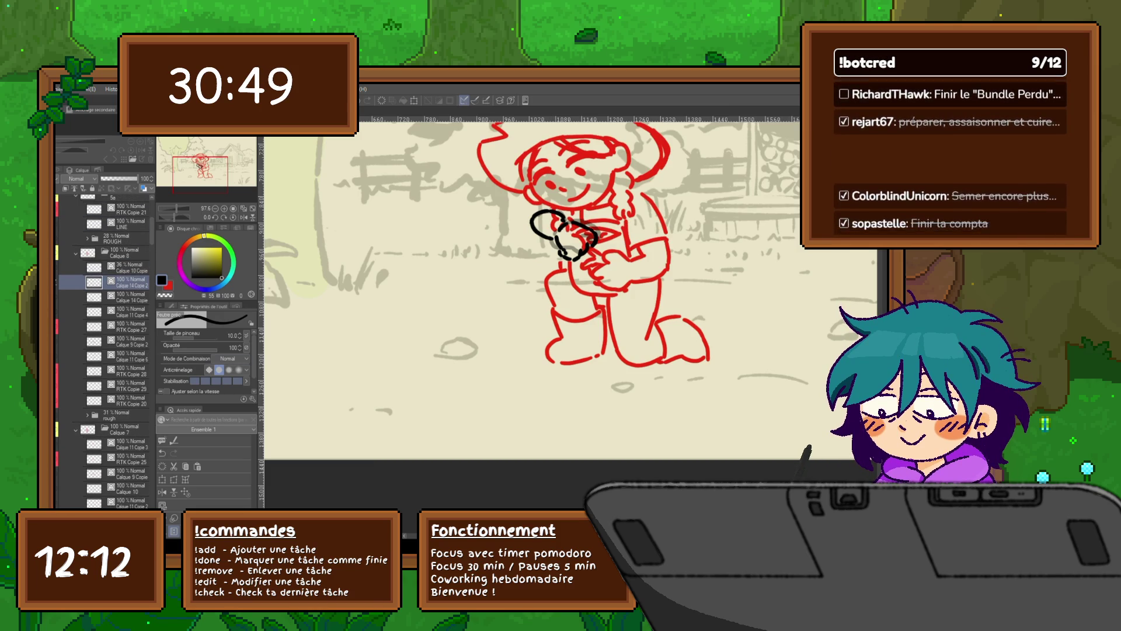
{"action": "key", "text": "ctrl+z"}
{"action": "key", "text": "ctrl+y"}
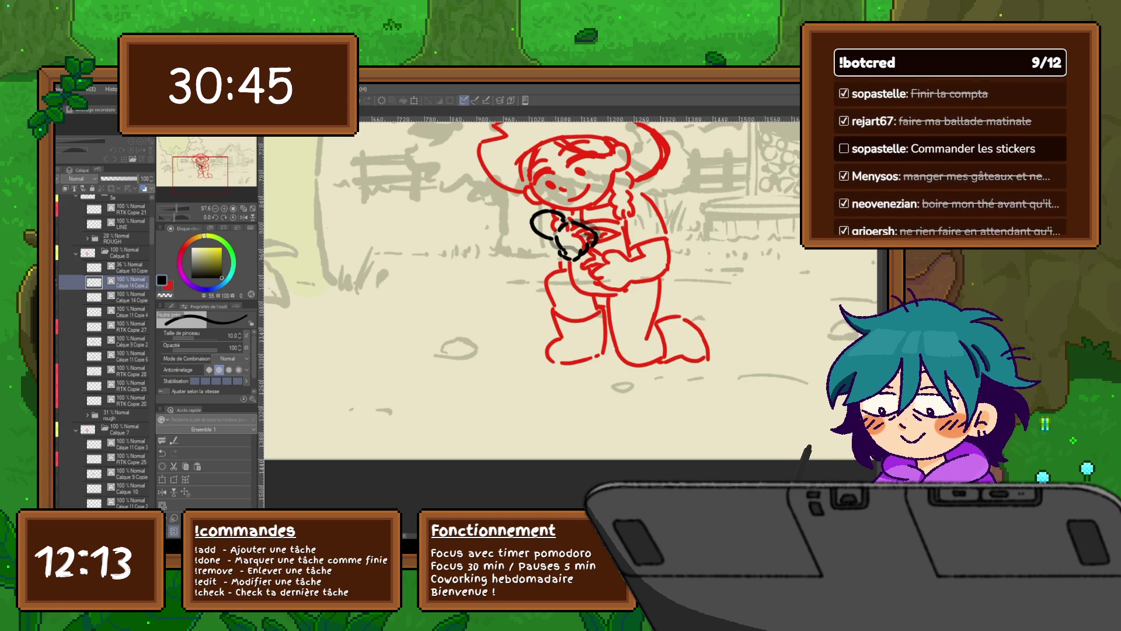
{"action": "key", "text": "alt+bracketright"}
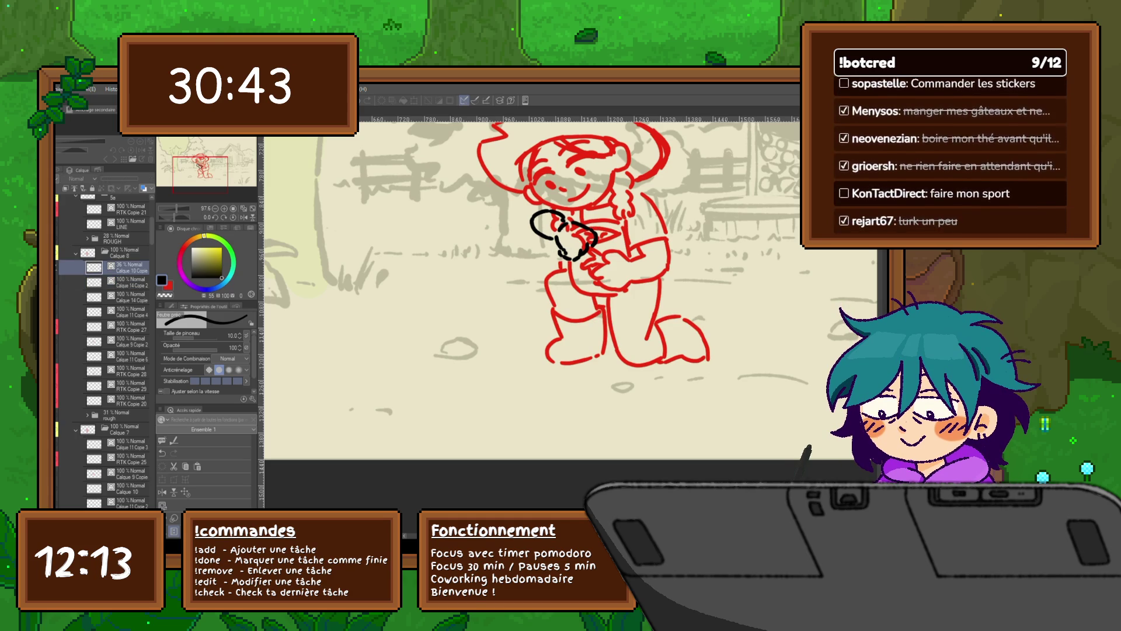
{"action": "key", "text": "alt+bracketleft"}
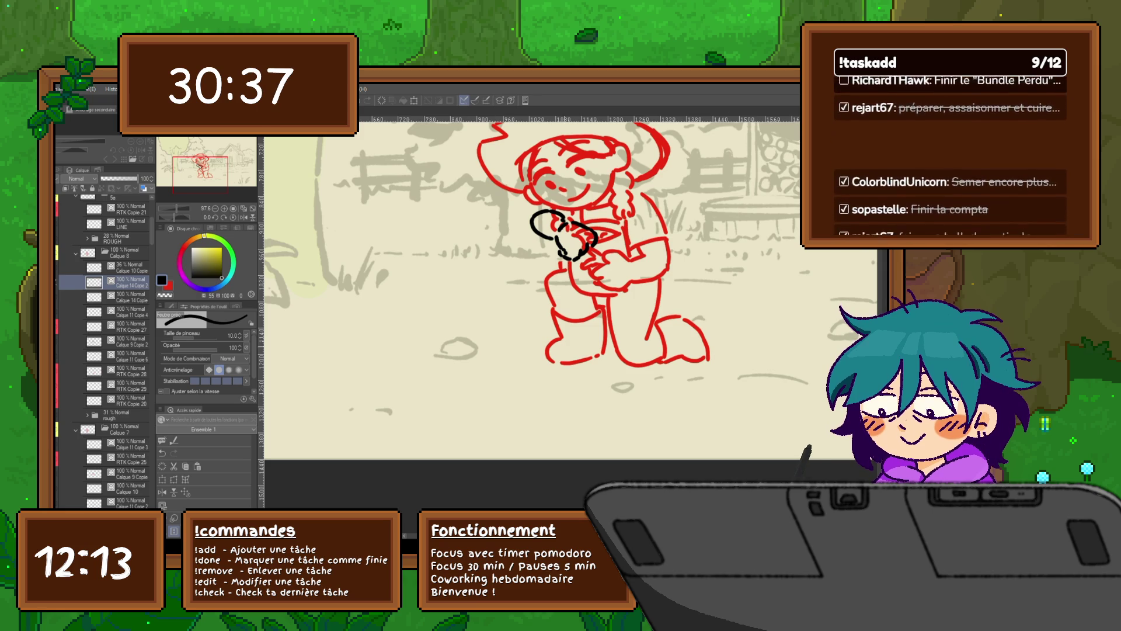
{"action": "scroll", "coordinate": [806, 385], "scroll_direction": "down", "scroll_amount": 2}
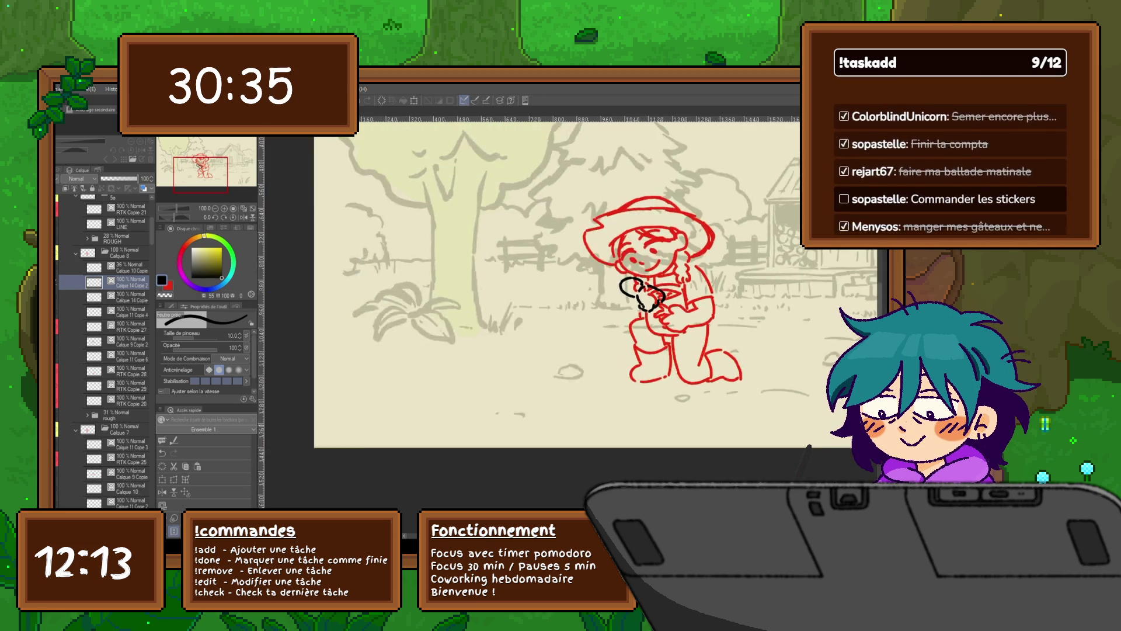
{"action": "scroll", "coordinate": [814, 411], "scroll_direction": "down", "scroll_amount": 1}
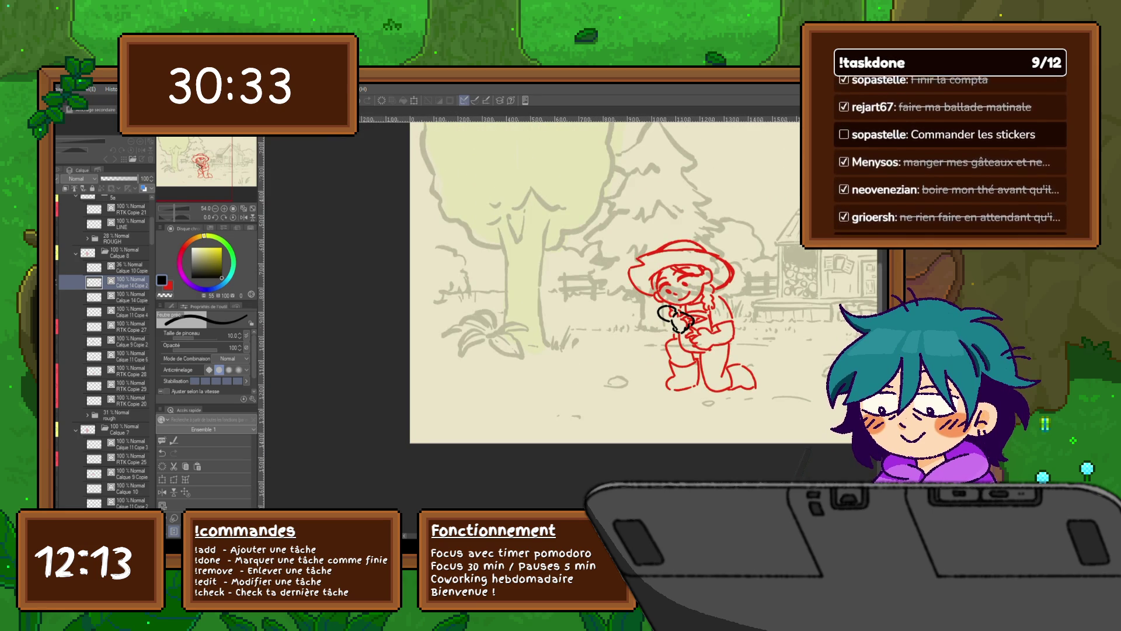
{"action": "left_click_drag", "start_coordinate": [973, 430], "coordinate": [804, 451]}
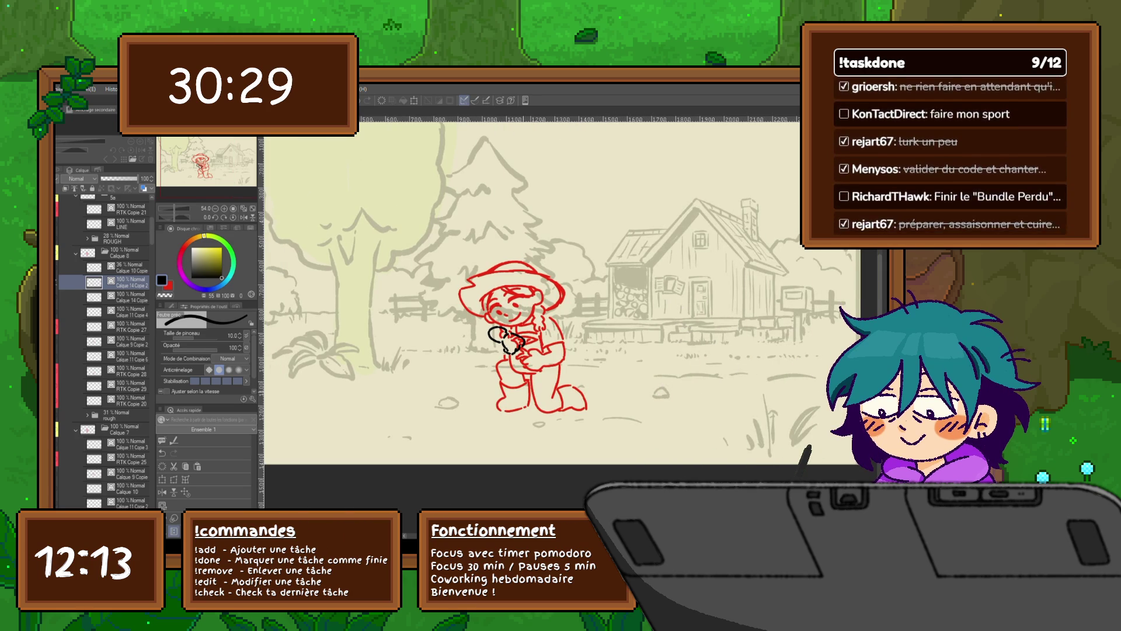
{"action": "key", "text": "Right"}
{"action": "key", "text": "Left"}
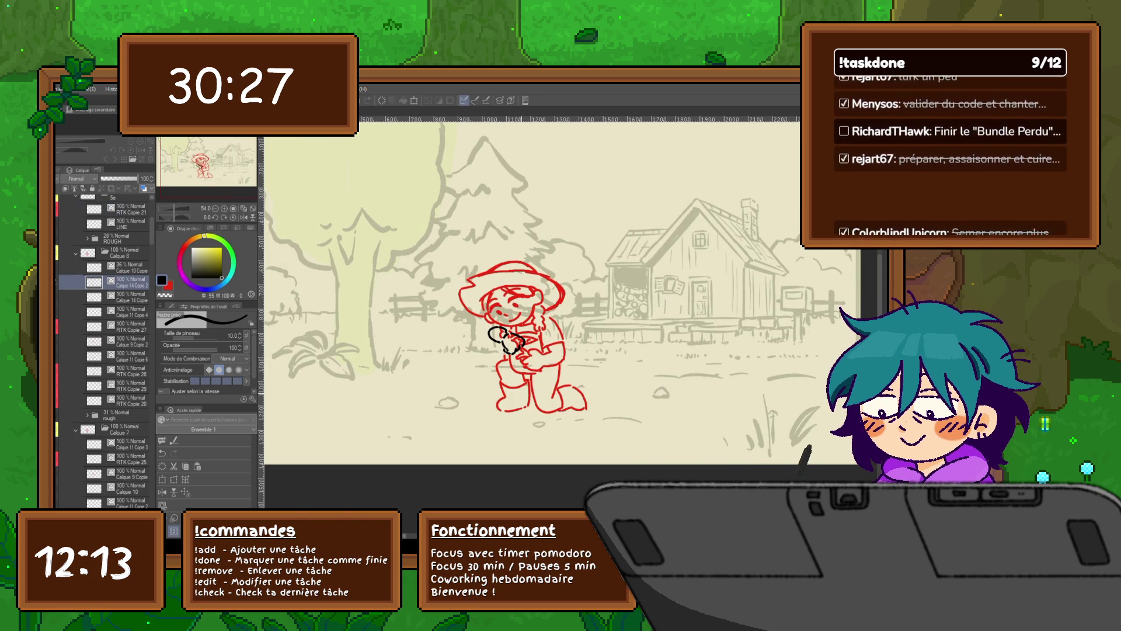
{"action": "key", "text": "Right"}
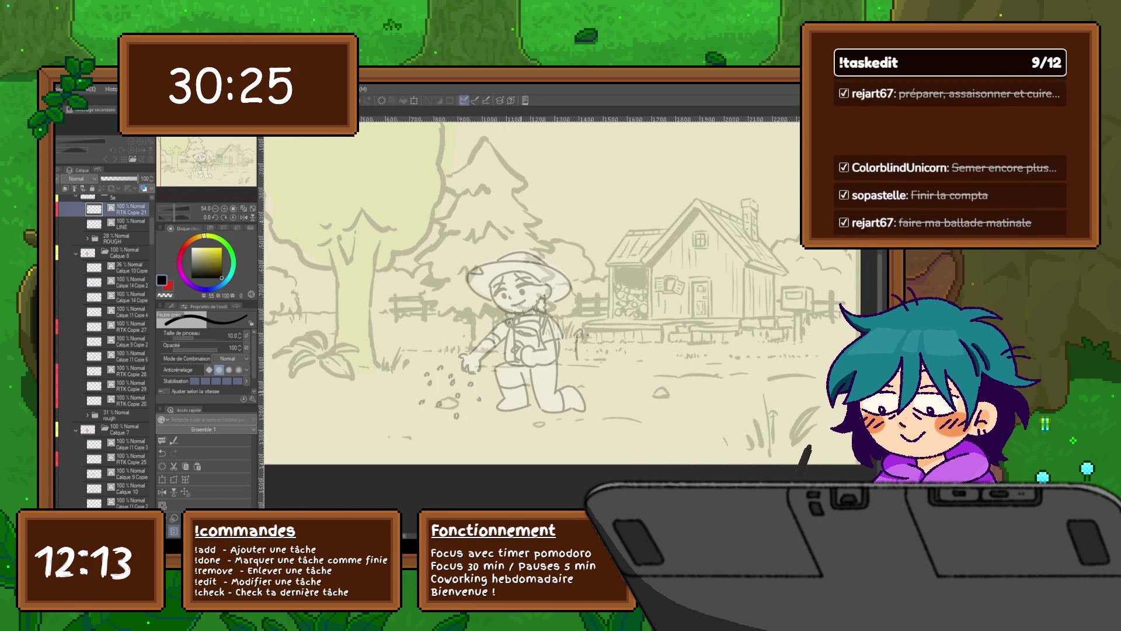
{"action": "key", "text": "Left"}
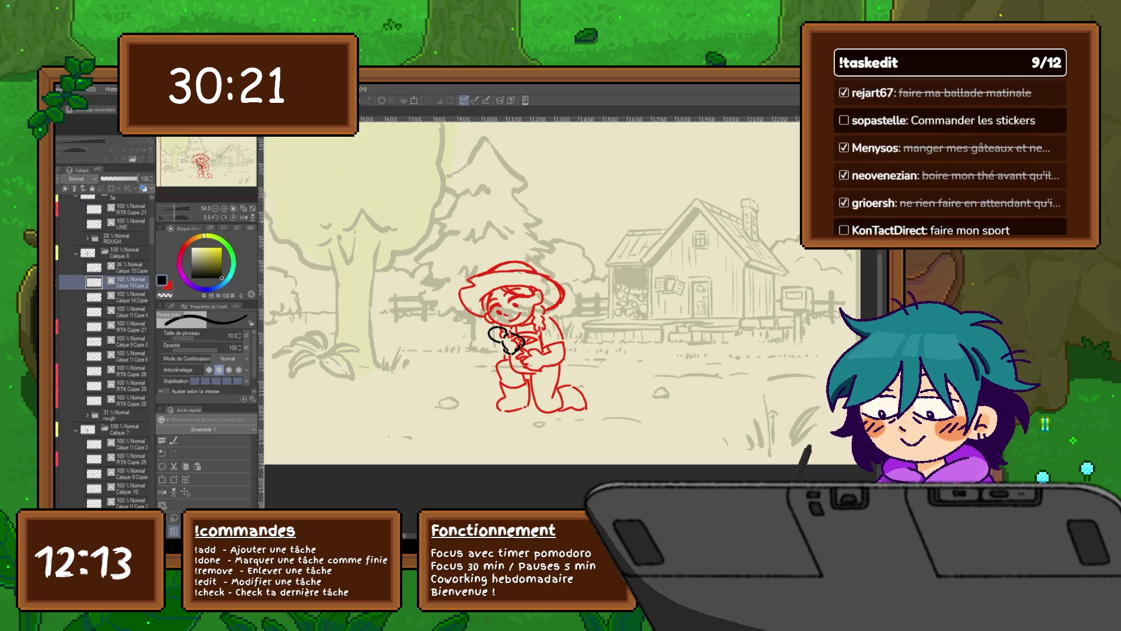
{"action": "key", "text": "Right"}
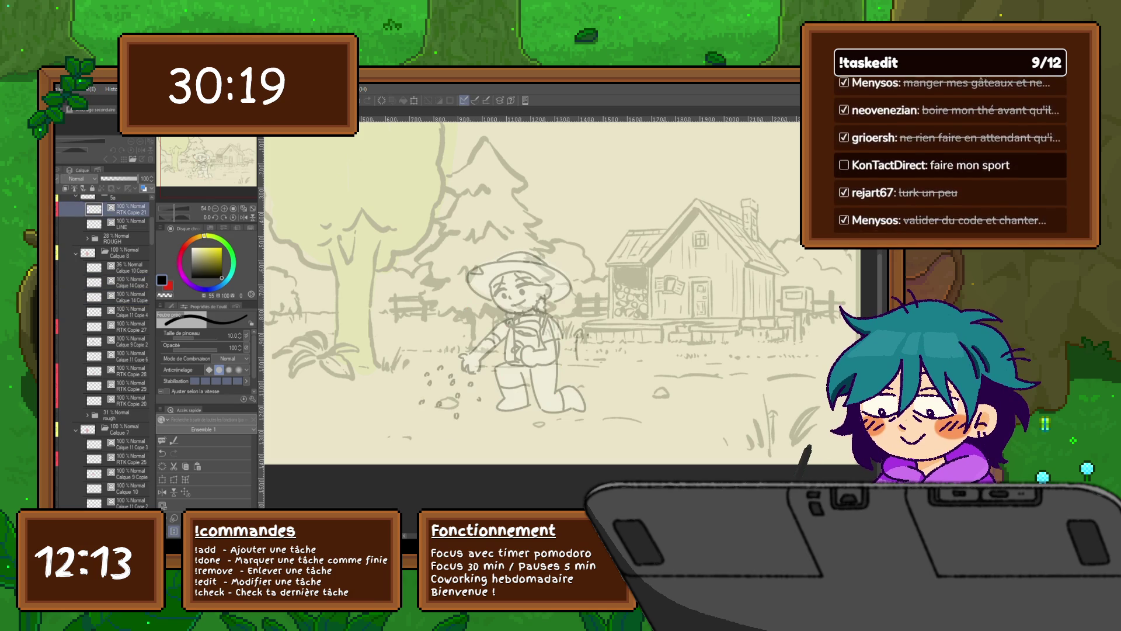
{"action": "scroll", "coordinate": [106, 350], "scroll_direction": "up", "scroll_amount": 3}
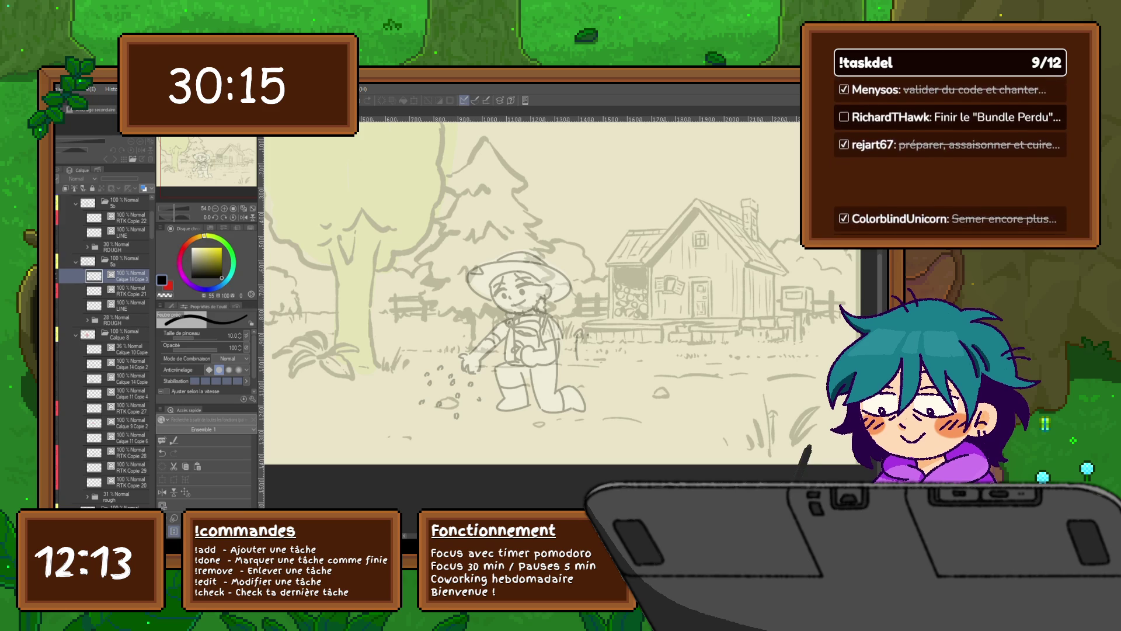
Return to the red sketch frame and clear the extra black hand doodles on two layers.
{"action": "left_click", "coordinate": [118, 378]}
{"action": "left_click", "coordinate": [118, 349]}
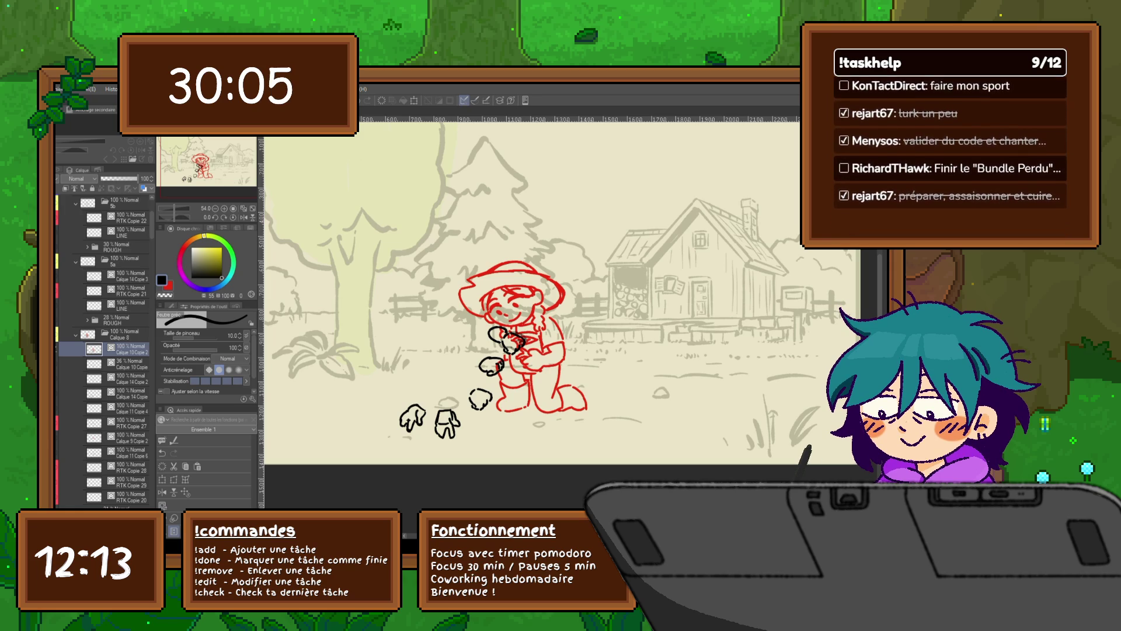
{"action": "key", "text": "Delete"}
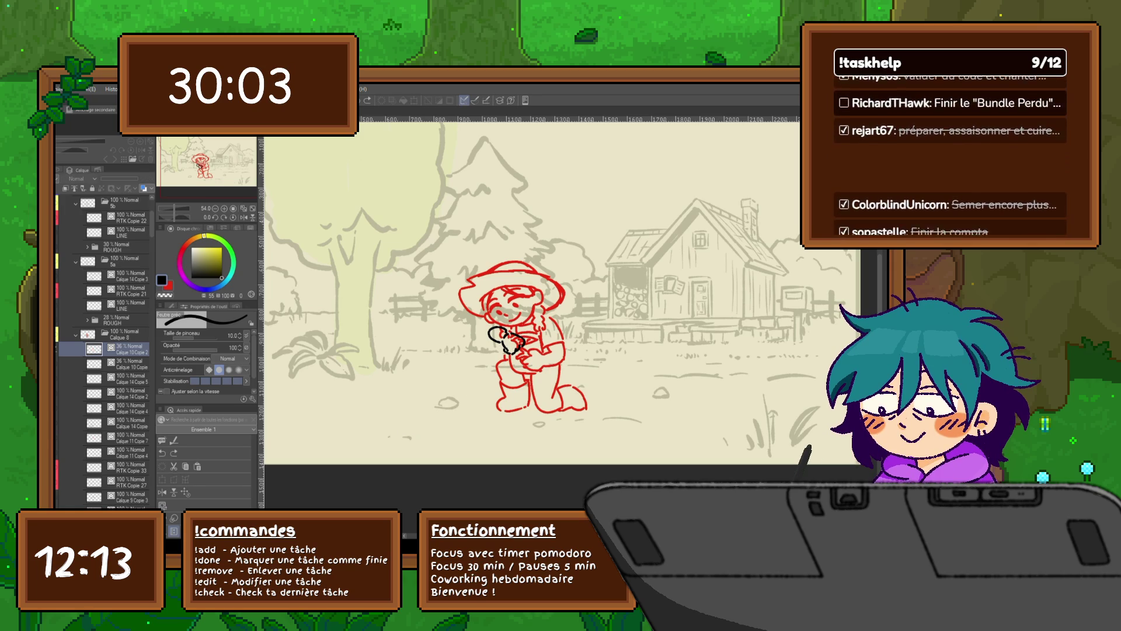
{"action": "left_click", "coordinate": [114, 480]}
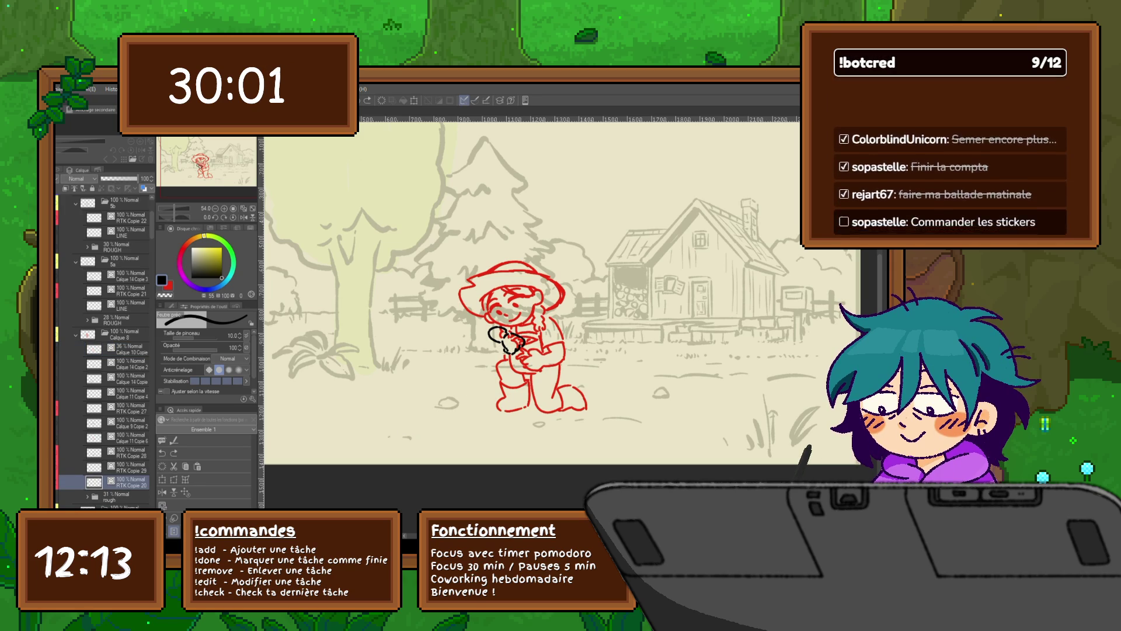
{"action": "key", "text": "Delete"}
Clear the remaining black hand strokes, then paste copies of the frame layers and a new layer above.
{"action": "left_click", "coordinate": [123, 348]}
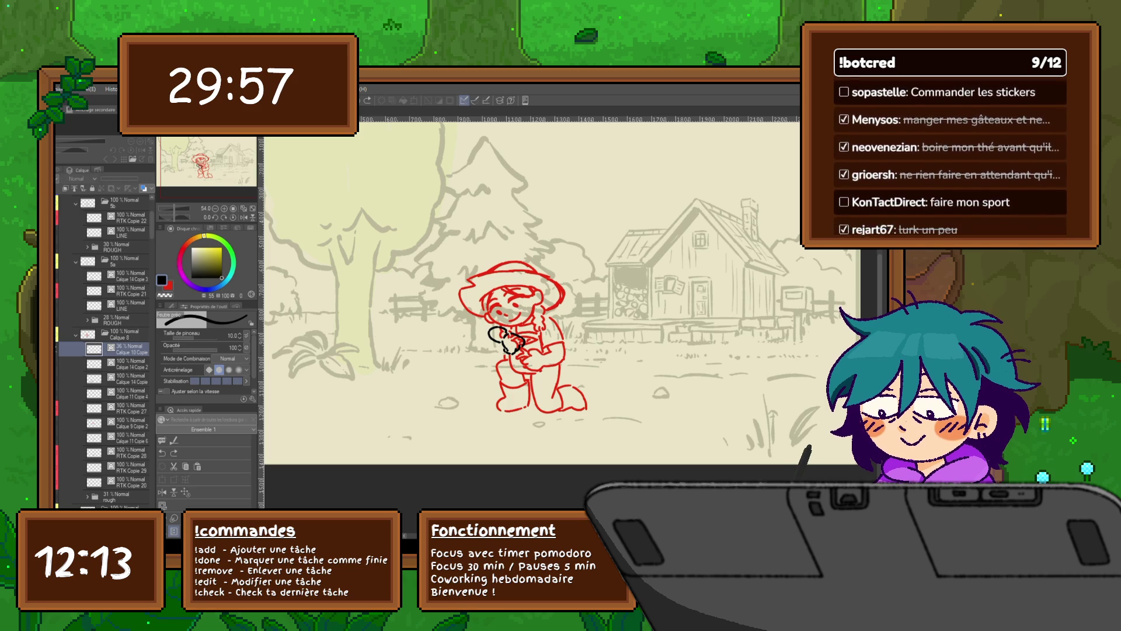
{"action": "key", "text": "ctrl+z"}
{"action": "key", "text": "Delete"}
{"action": "left_click", "coordinate": [122, 362]}
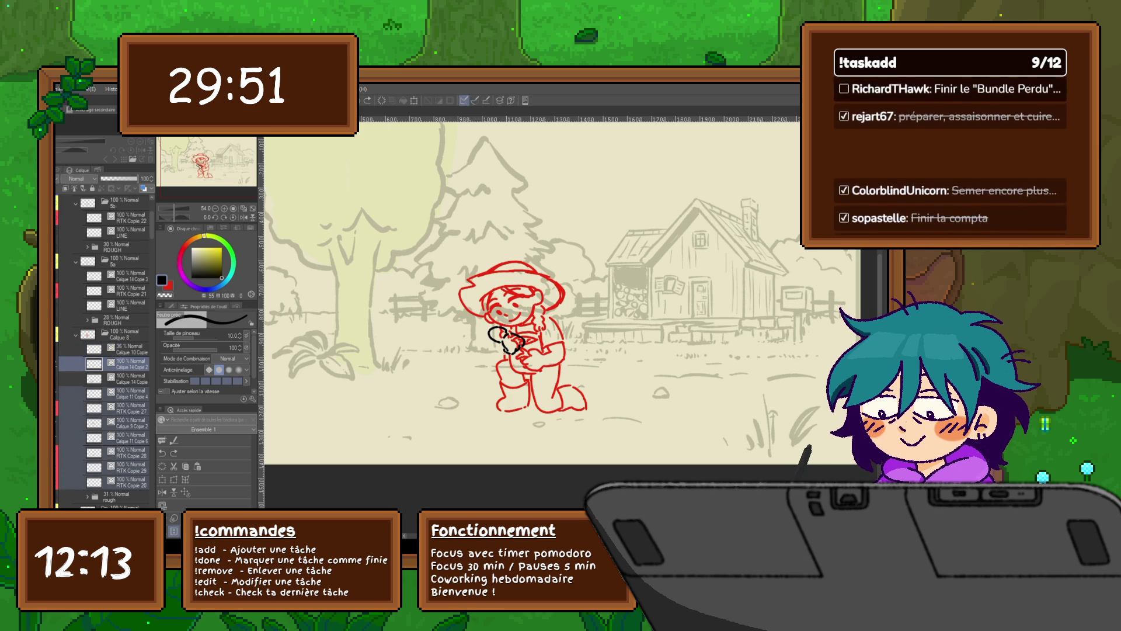
{"action": "key", "text": "ctrl+v"}
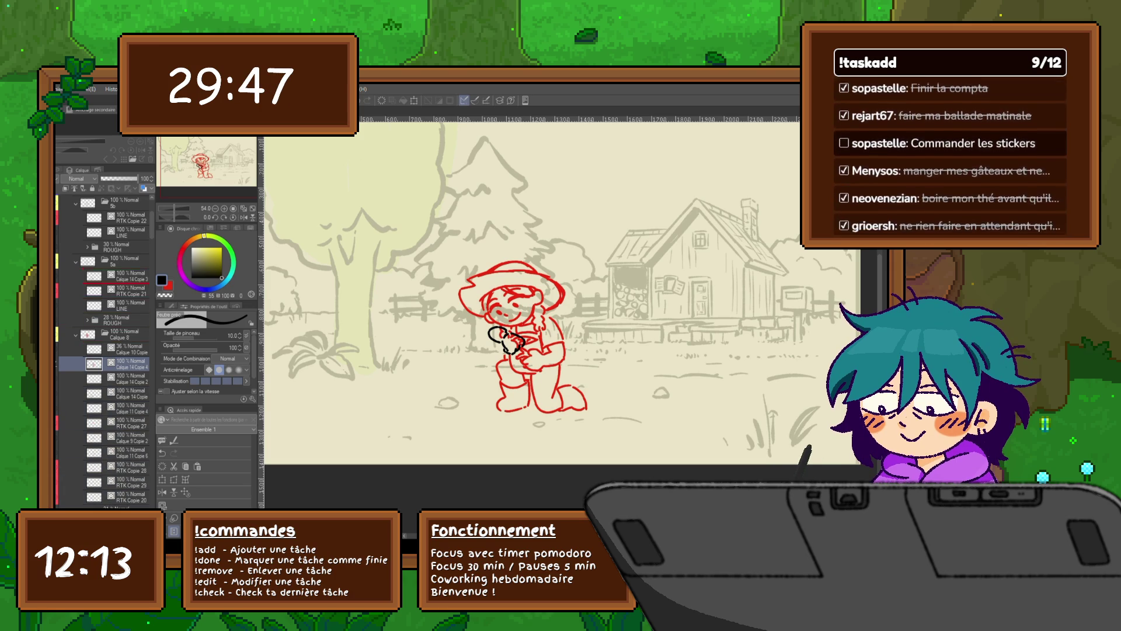
{"action": "key", "text": "ctrl+v"}
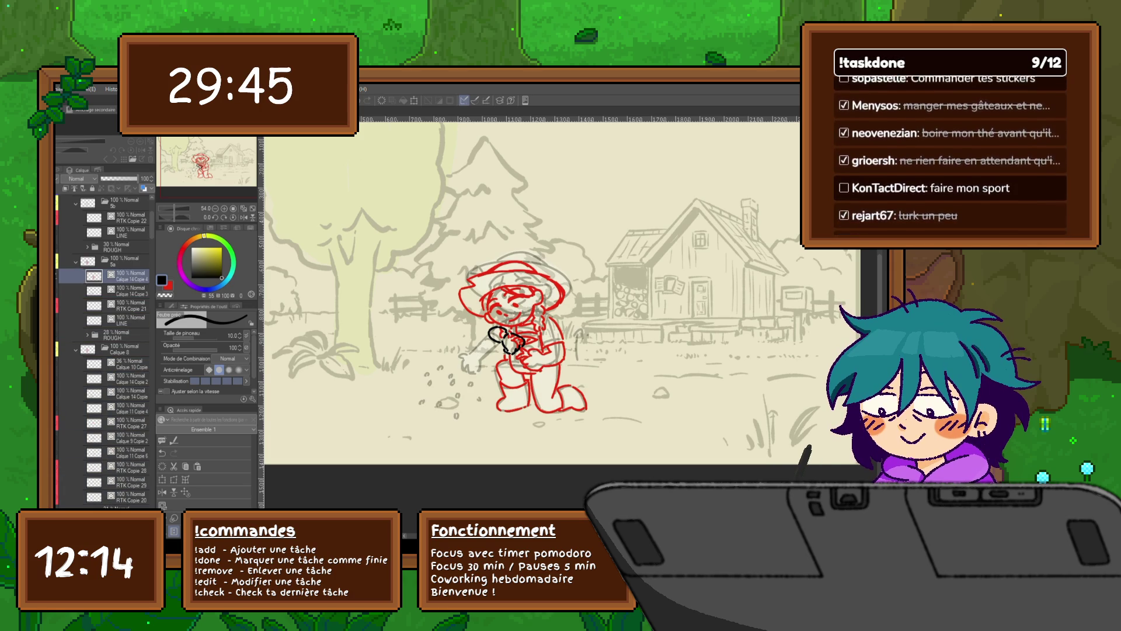
{"action": "scroll", "coordinate": [526, 333], "scroll_direction": "up", "scroll_amount": 2}
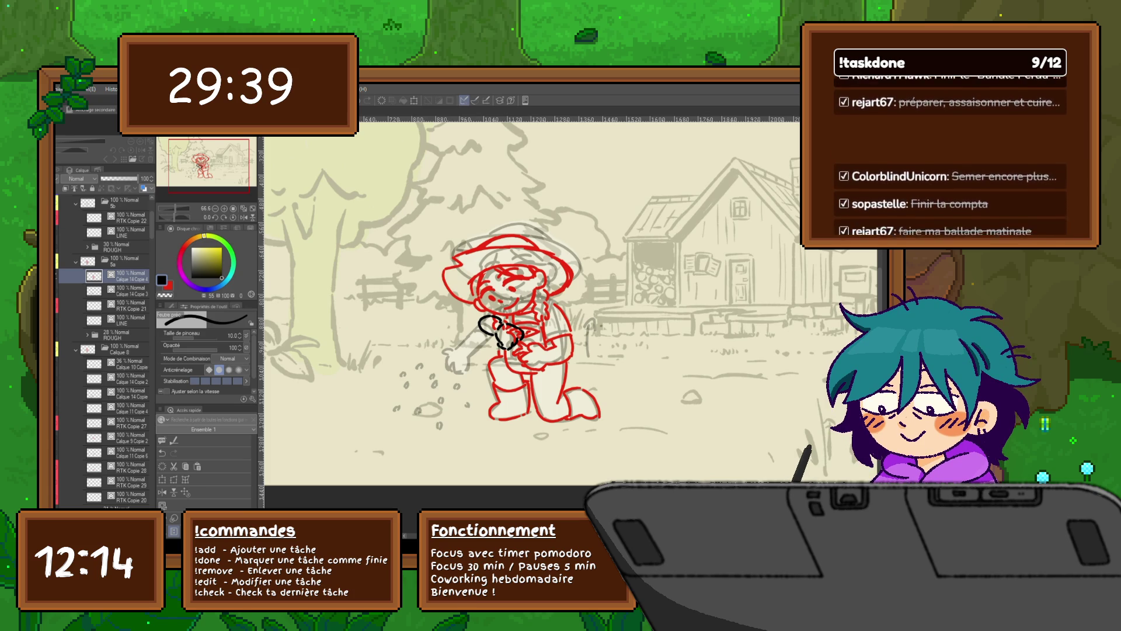
Set the red sketch layer to about 78% opacity and add new empty layer Calque 14 above it.
{"action": "left_click", "coordinate": [111, 179]}
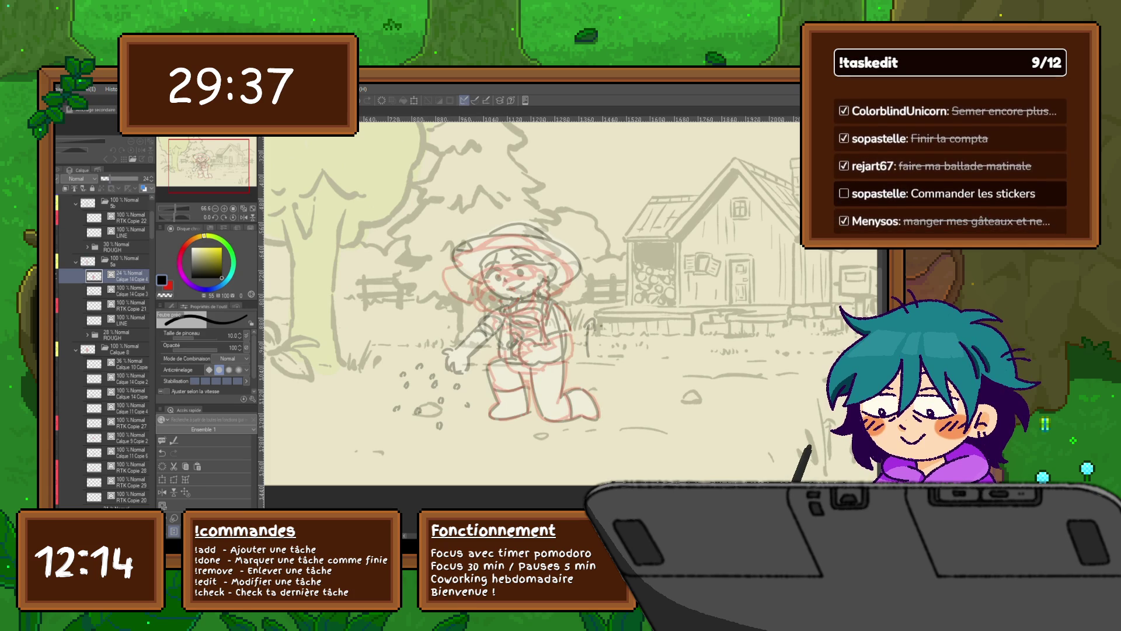
{"action": "left_click", "coordinate": [116, 178]}
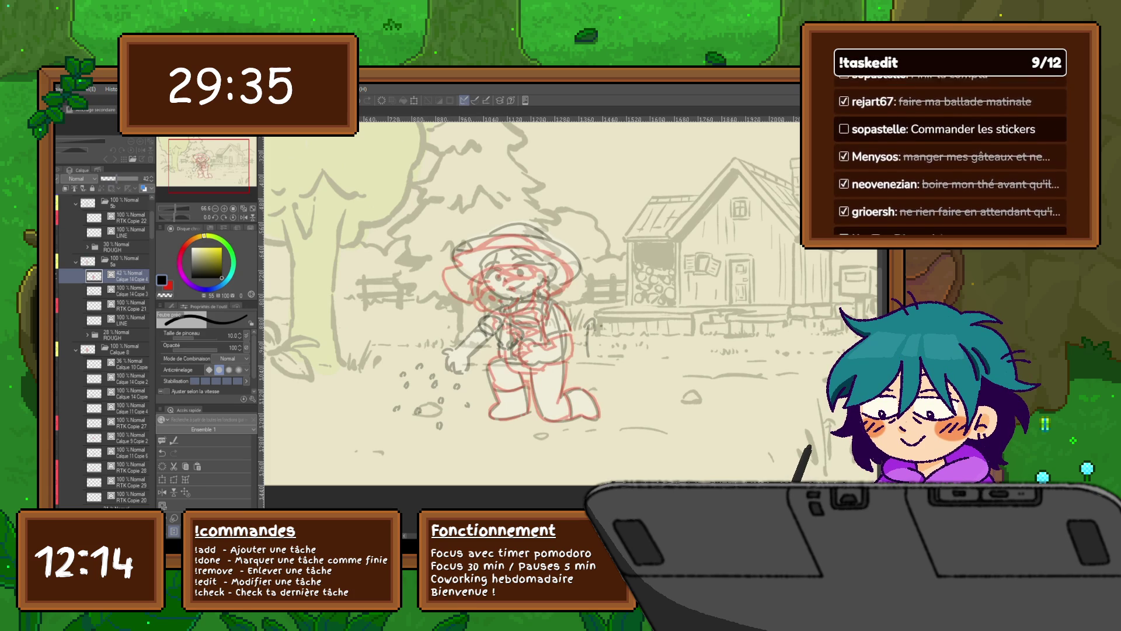
{"action": "left_click", "coordinate": [147, 179]}
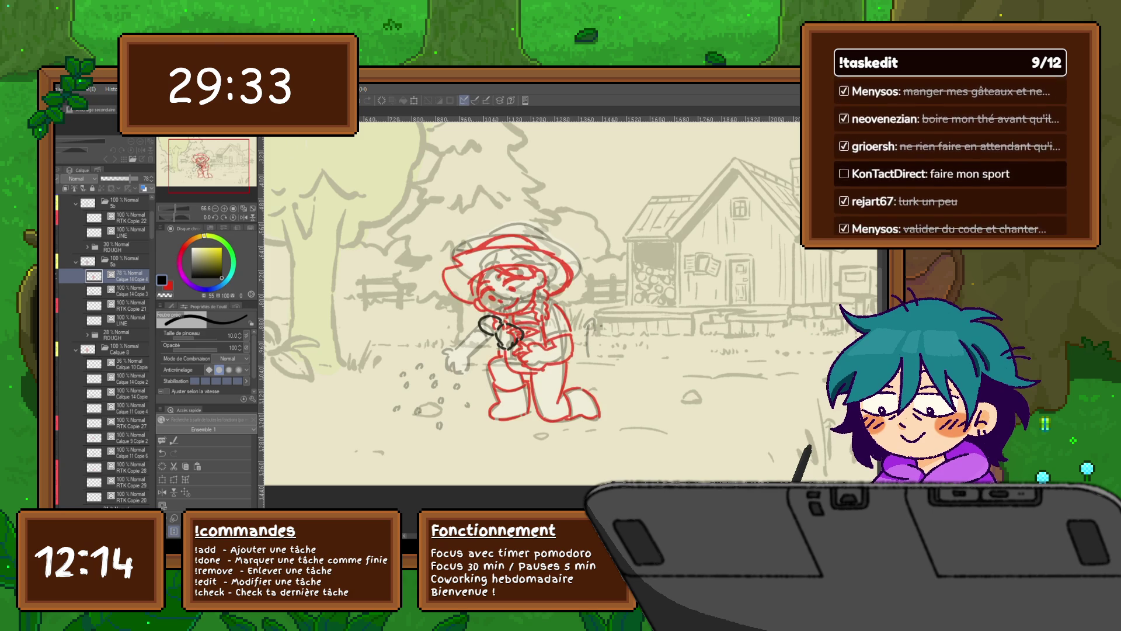
{"action": "key", "text": "ctrl+shift+n"}
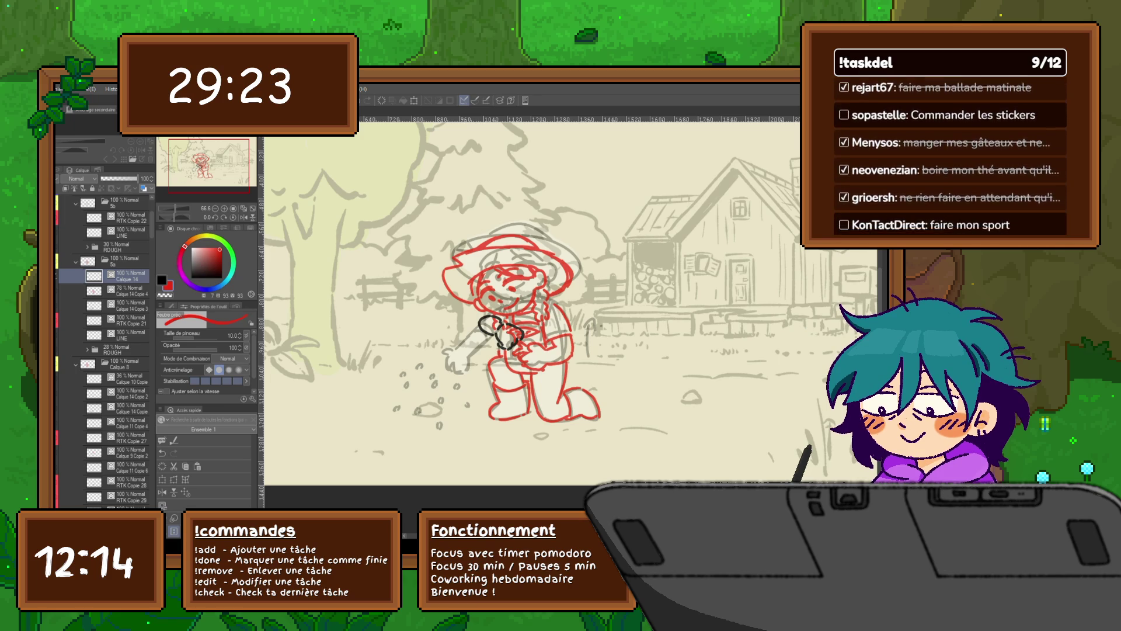
{"action": "key", "text": "m"}
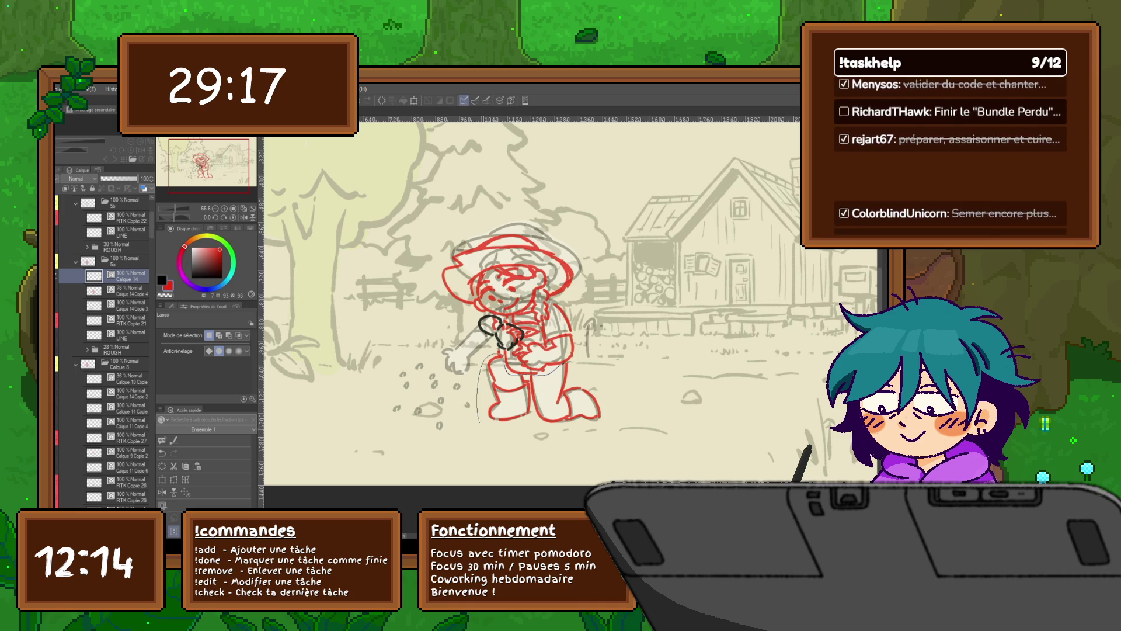
Lasso the legs, erase the red leg lines on the layer below, deselect and delete the extra layer.
{"action": "left_click_drag", "start_coordinate": [479, 372], "coordinate": [602, 363]}
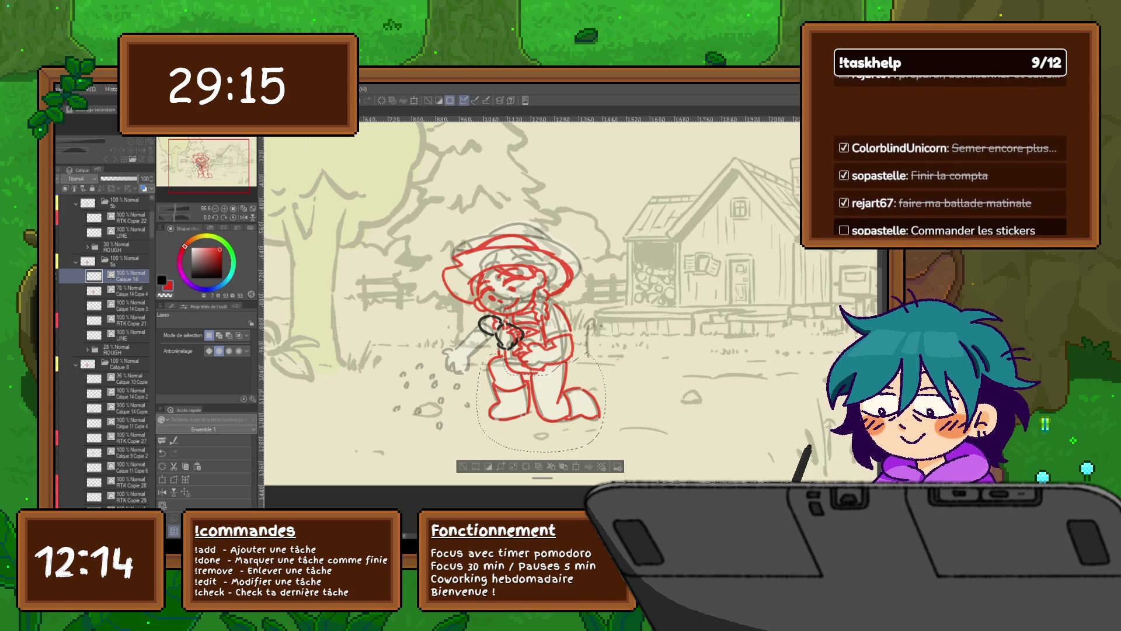
{"action": "key", "text": "alt+["}
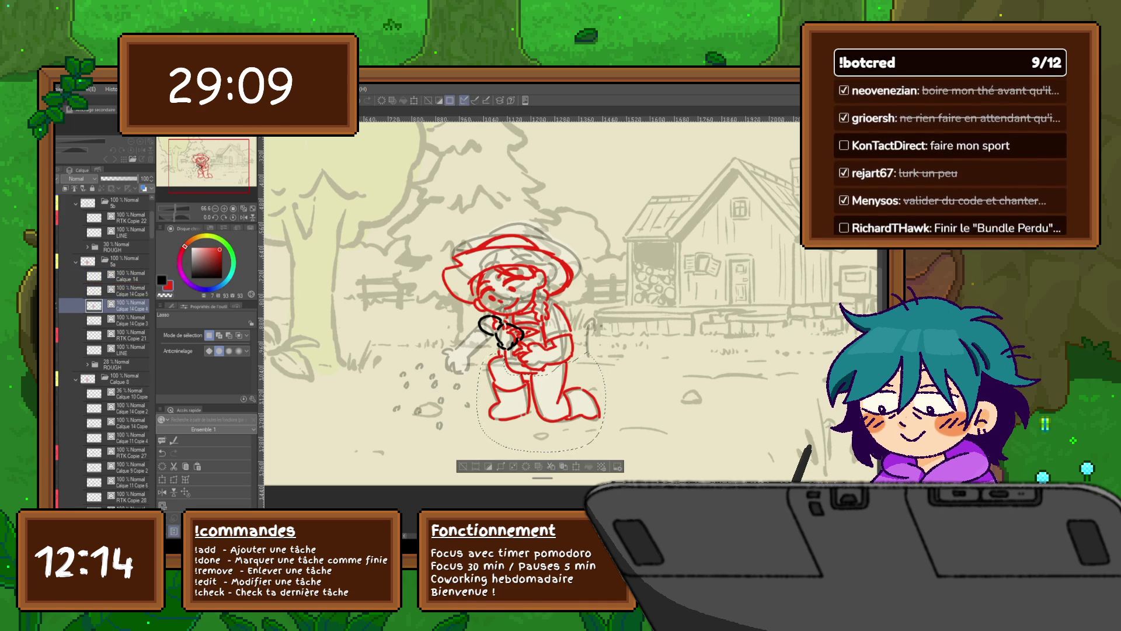
{"action": "key", "text": "Delete"}
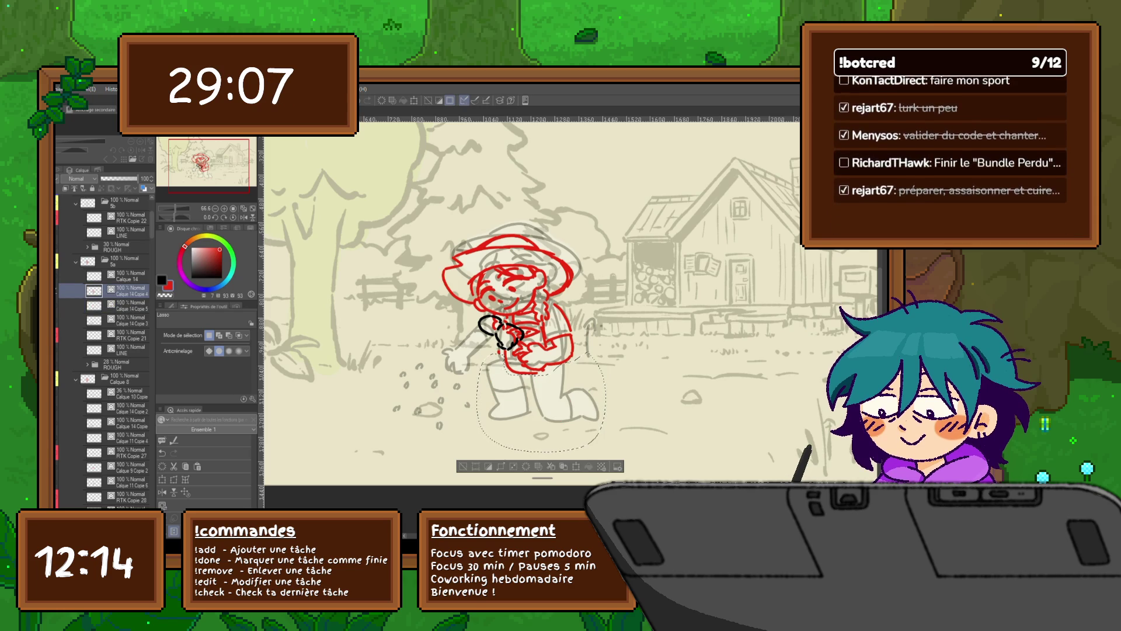
{"action": "key", "text": "alt+bracketright"}
{"action": "key", "text": "ctrl+d"}
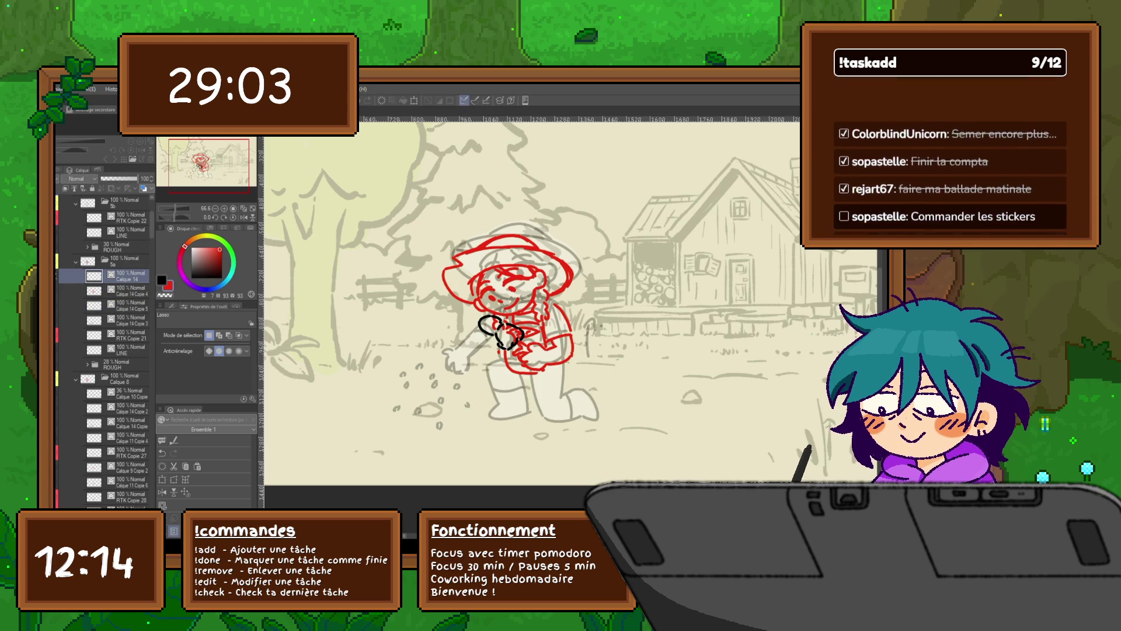
{"action": "key", "text": "ctrl+e"}
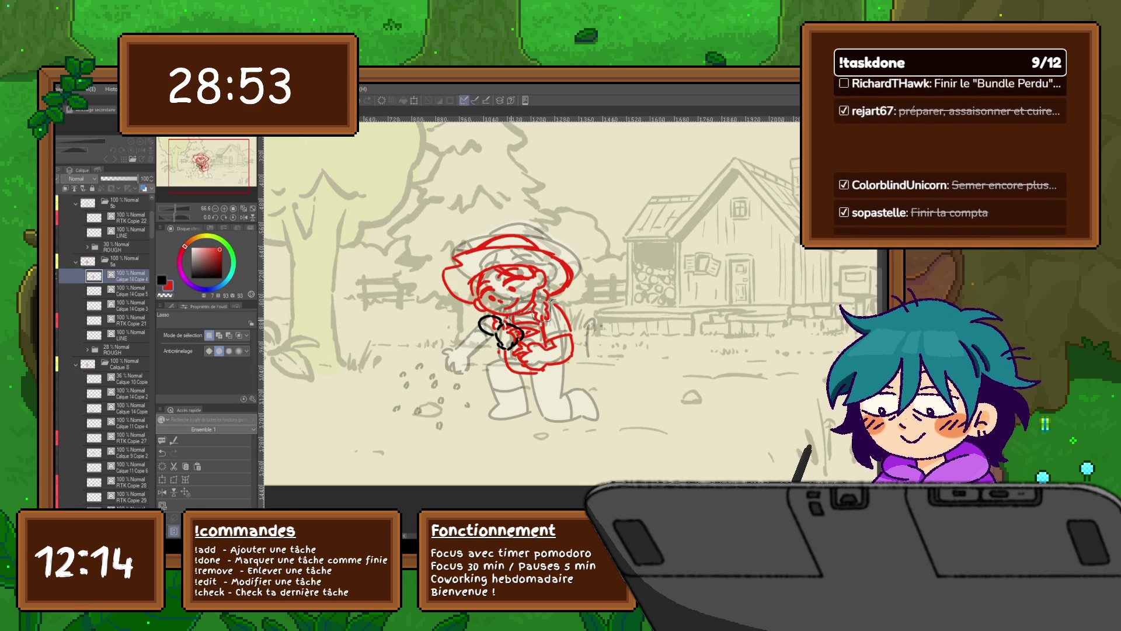
{"action": "left_click_drag", "start_coordinate": [503, 332], "coordinate": [588, 346]}
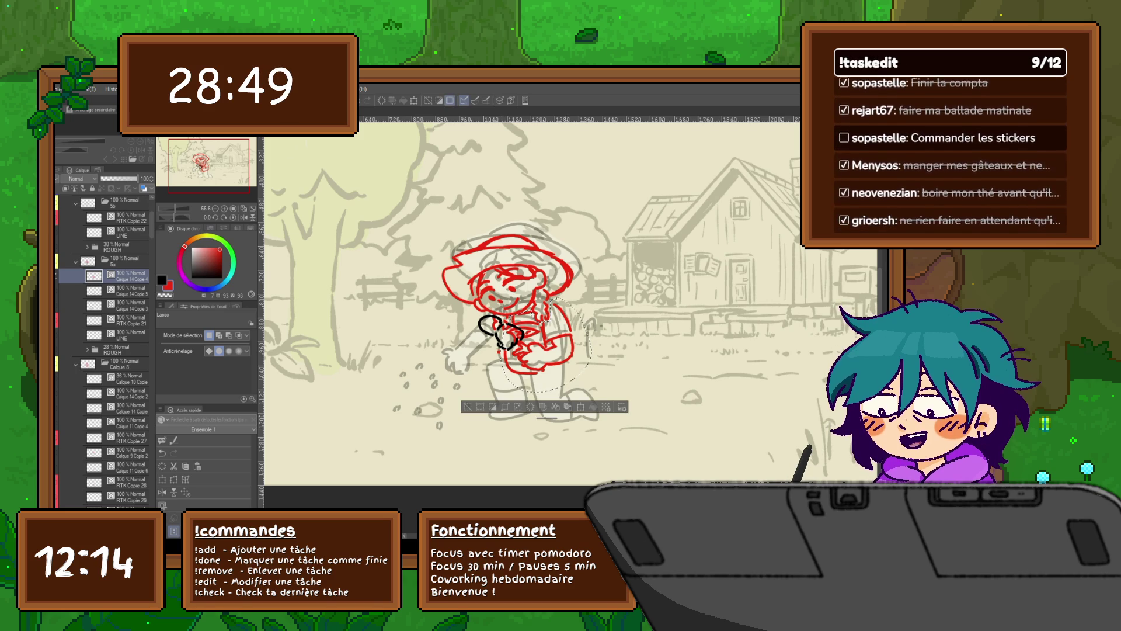
Delete the selected red body strokes and clear the selection on the layer below.
{"action": "left_click", "coordinate": [555, 407]}
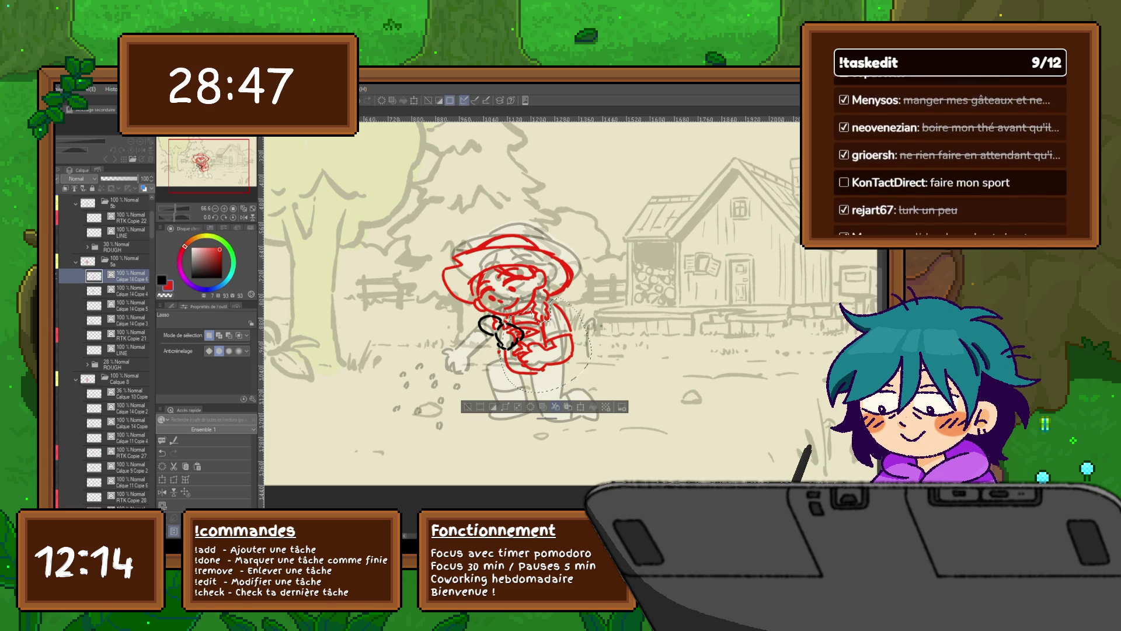
{"action": "key", "text": "ctrl+z"}
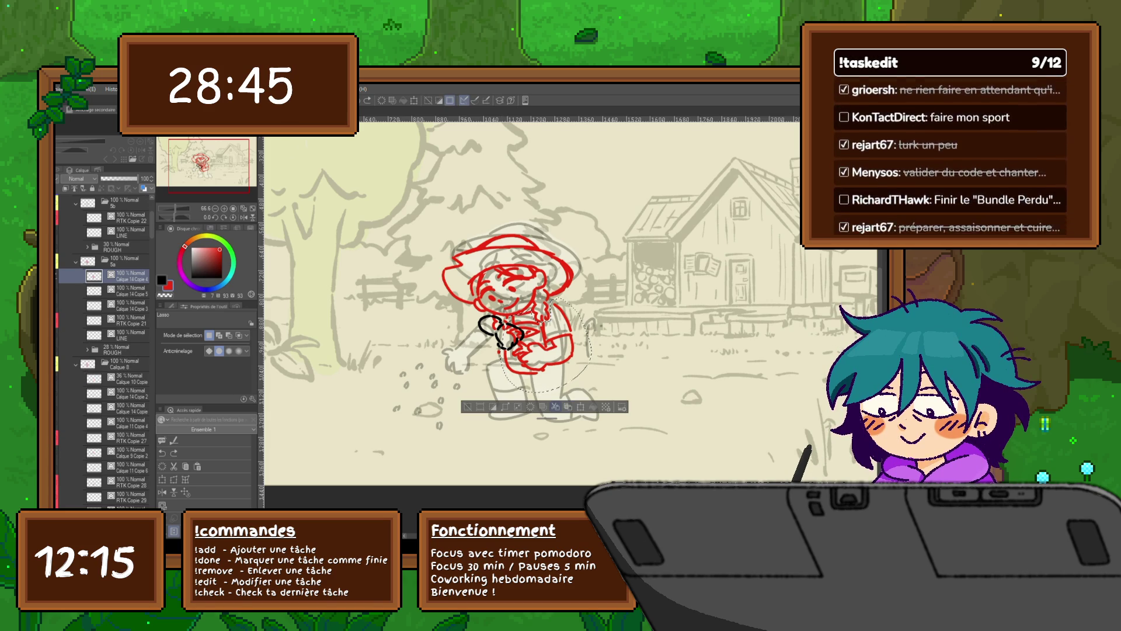
{"action": "key", "text": "ctrl+y"}
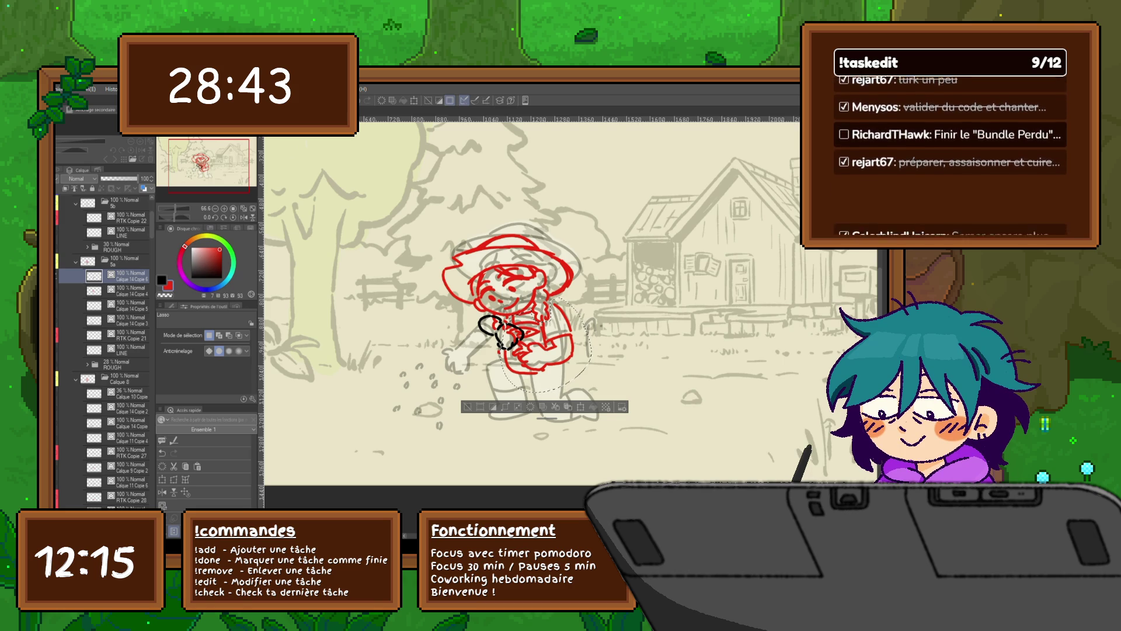
{"action": "key", "text": "Delete"}
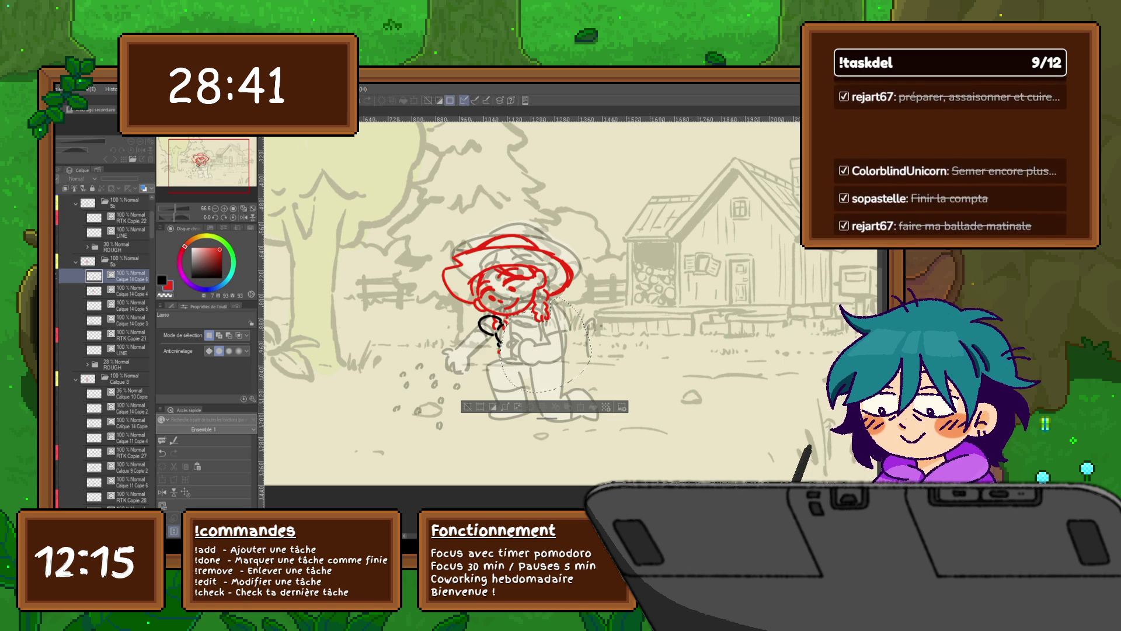
{"action": "key", "text": "alt+bracketleft"}
{"action": "key", "text": "ctrl+d"}
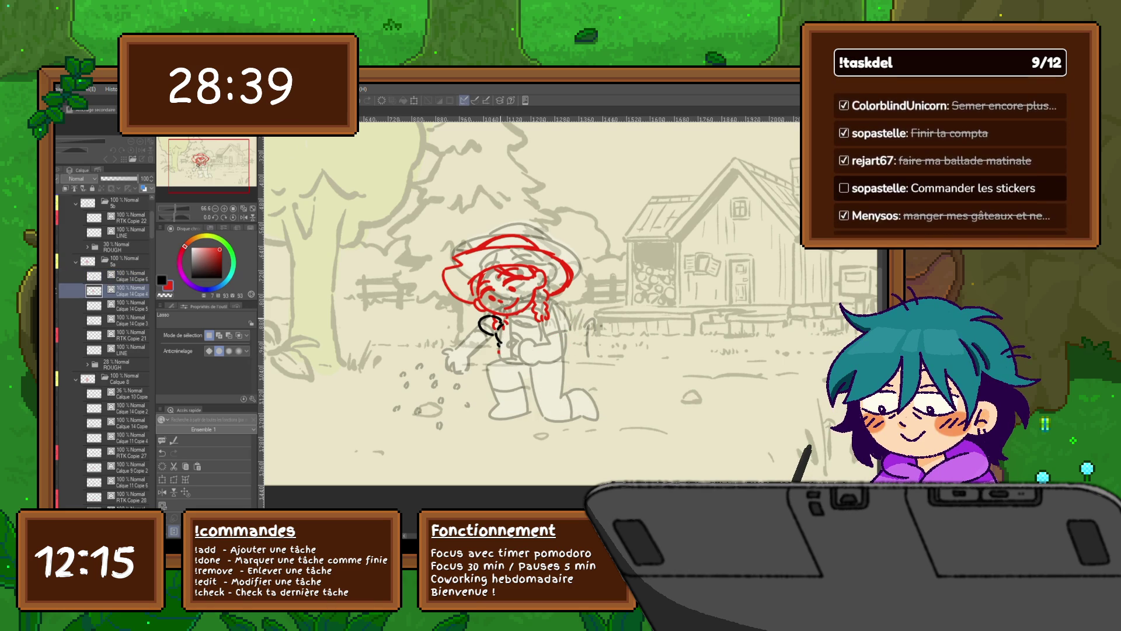
Lasso and delete the black scribble and other stray marks, then deselect.
{"action": "left_click_drag", "start_coordinate": [500, 332], "coordinate": [477, 355]}
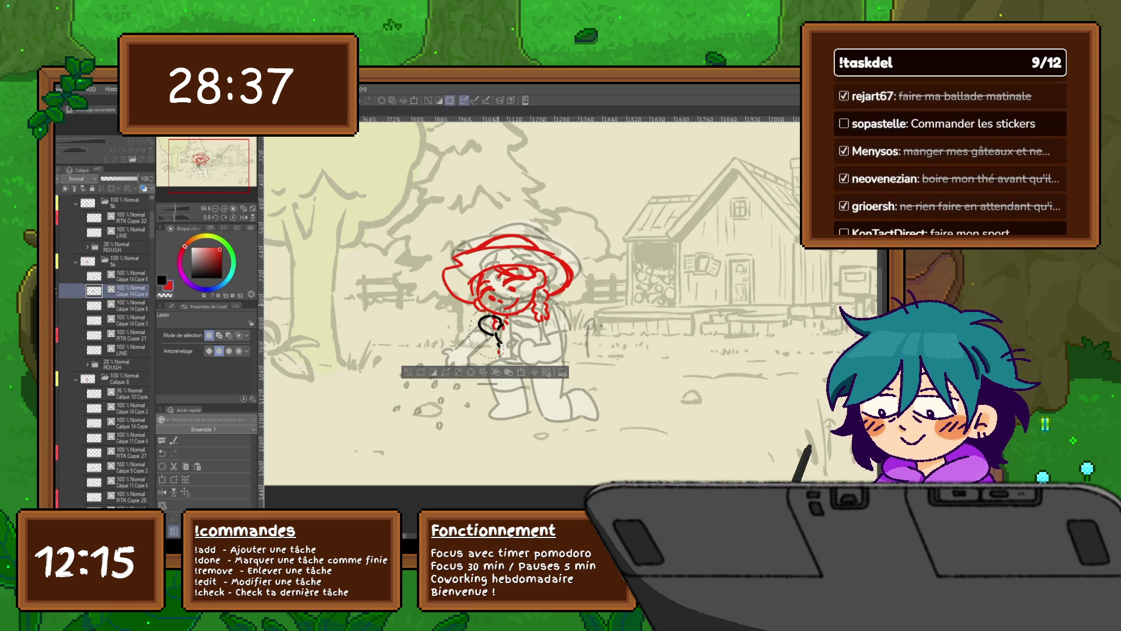
{"action": "key", "text": "Delete"}
{"action": "key", "text": "ctrl+d"}
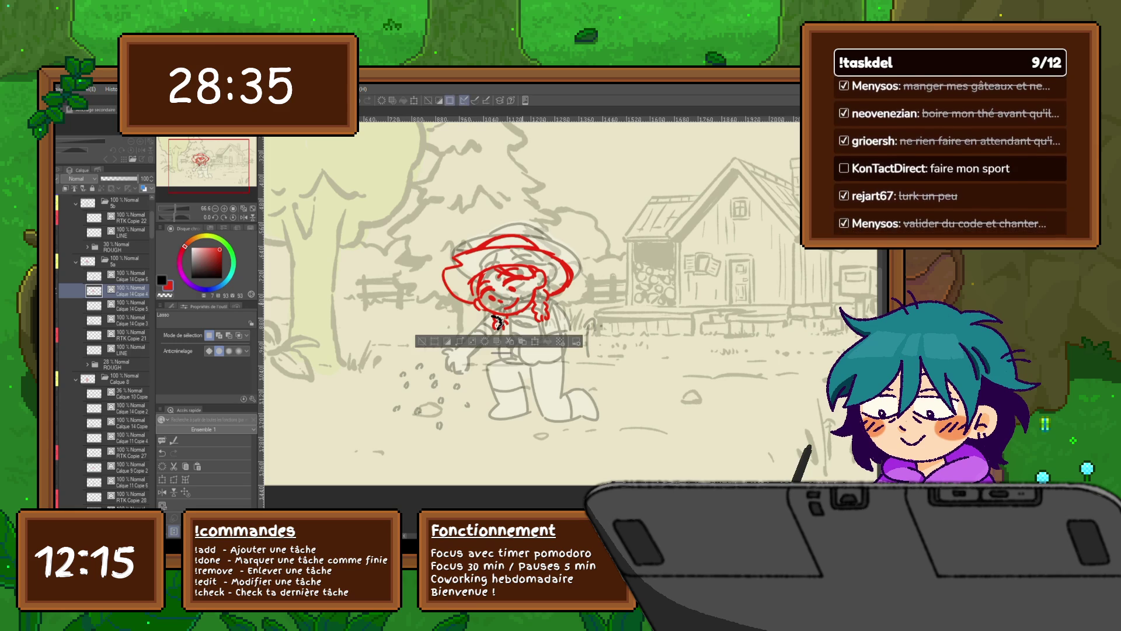
{"action": "left_click_drag", "start_coordinate": [442, 254], "coordinate": [447, 294]}
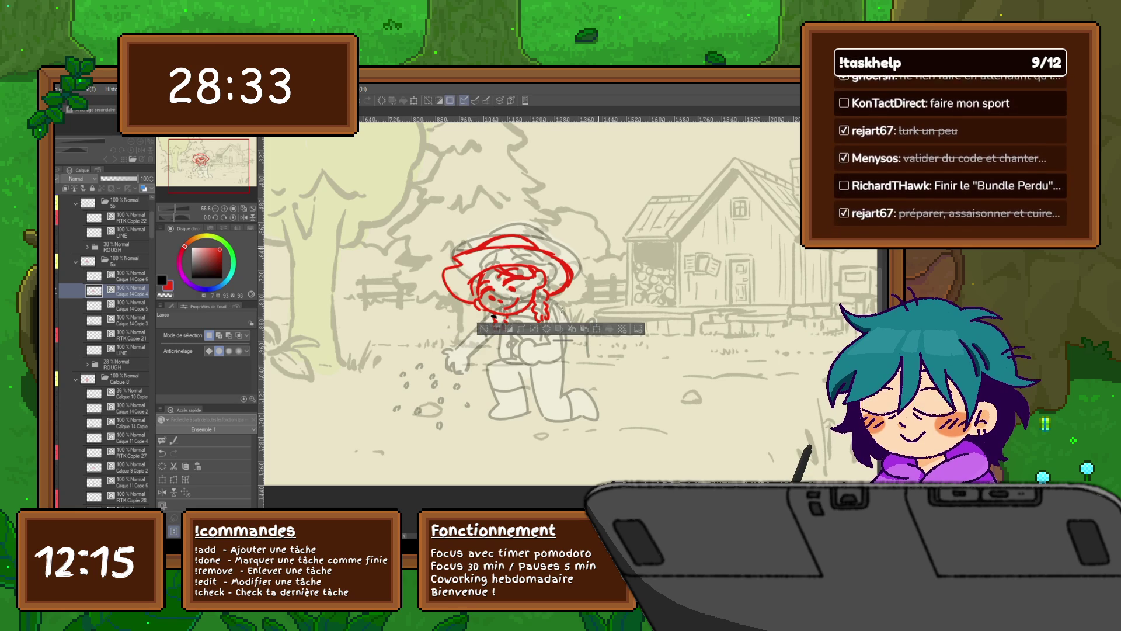
{"action": "left_click_drag", "start_coordinate": [490, 263], "coordinate": [614, 289]}
{"action": "key", "text": "ctrl+d"}
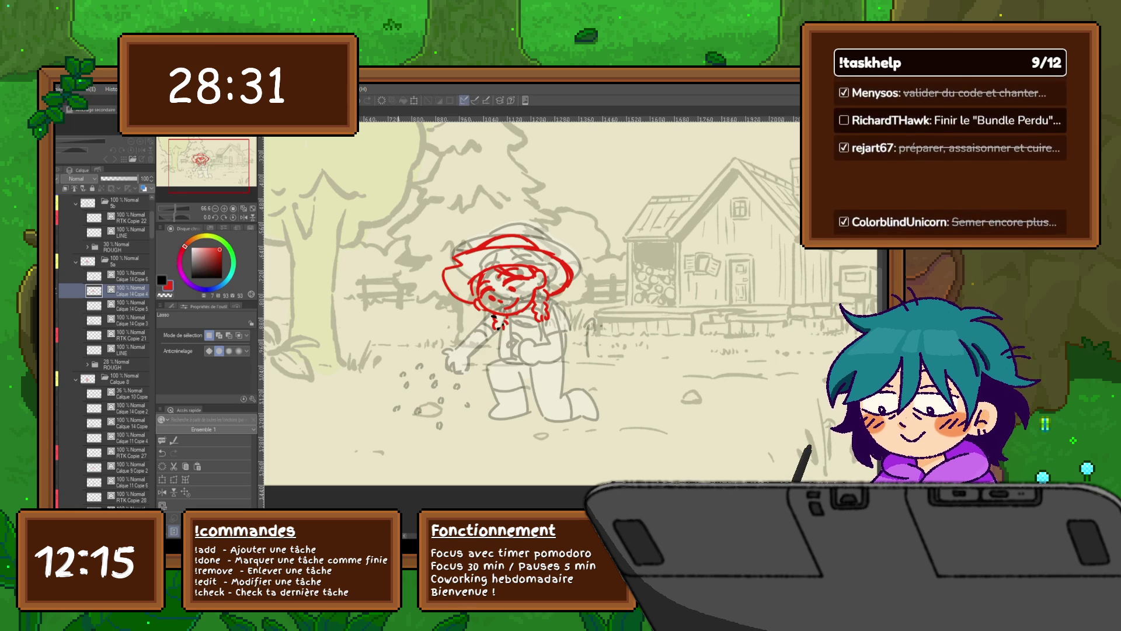
Sketch the farmer's torso and kneeling legs in red over the grey pose and compare with the frame below.
{"action": "left_click_drag", "start_coordinate": [504, 307], "coordinate": [570, 373]}
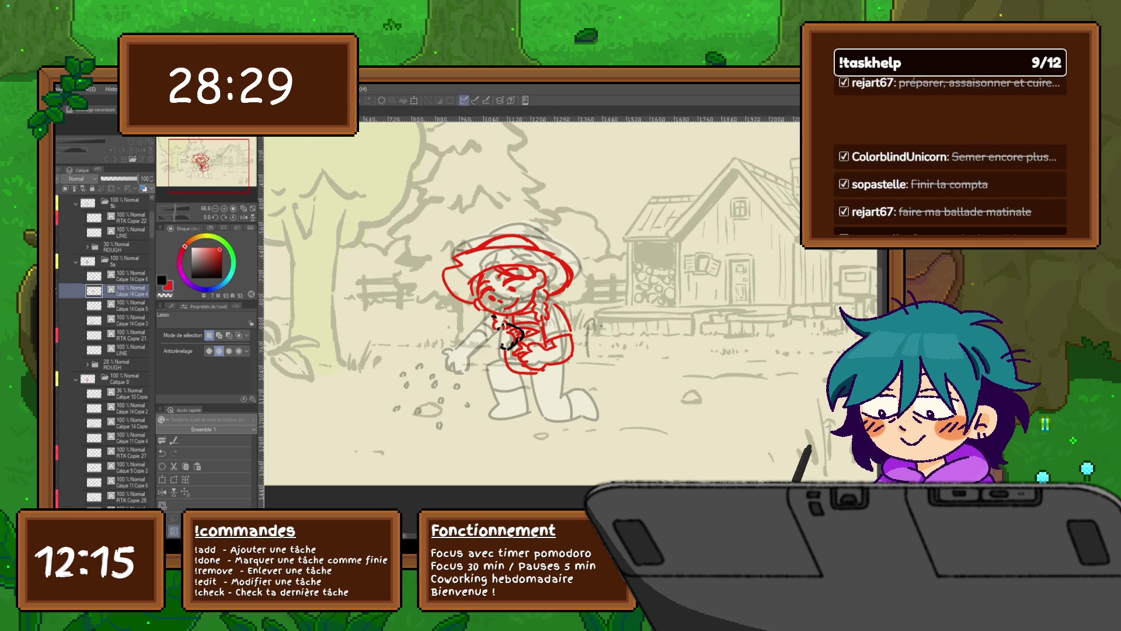
{"action": "left_click_drag", "start_coordinate": [491, 359], "coordinate": [596, 421]}
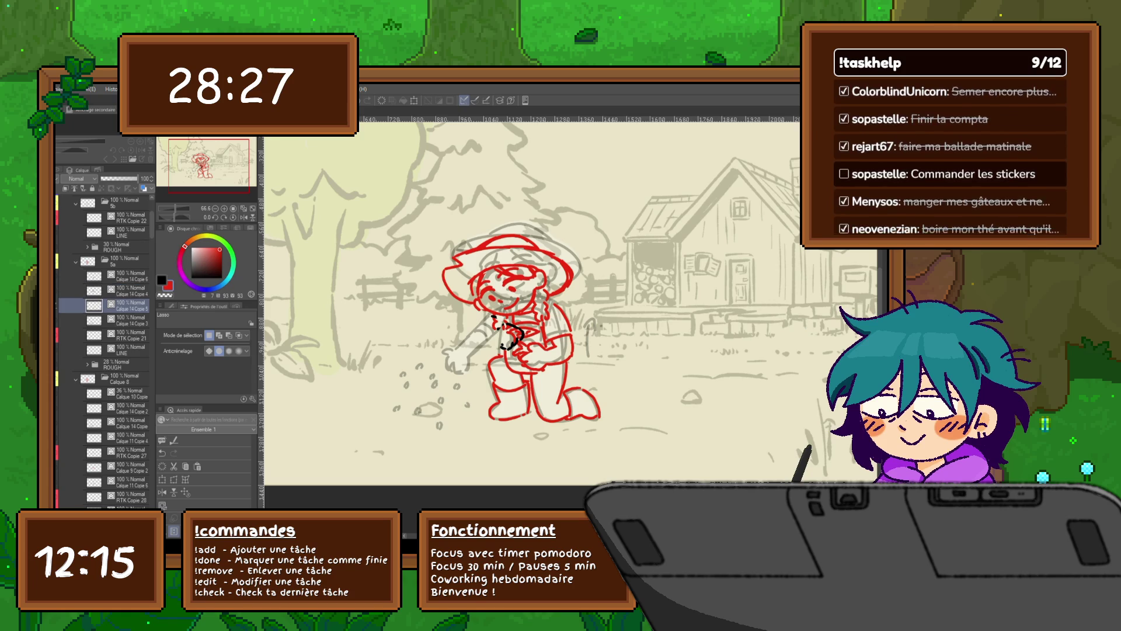
{"action": "key", "text": "ctrl+z"}
{"action": "key", "text": "ctrl+y"}
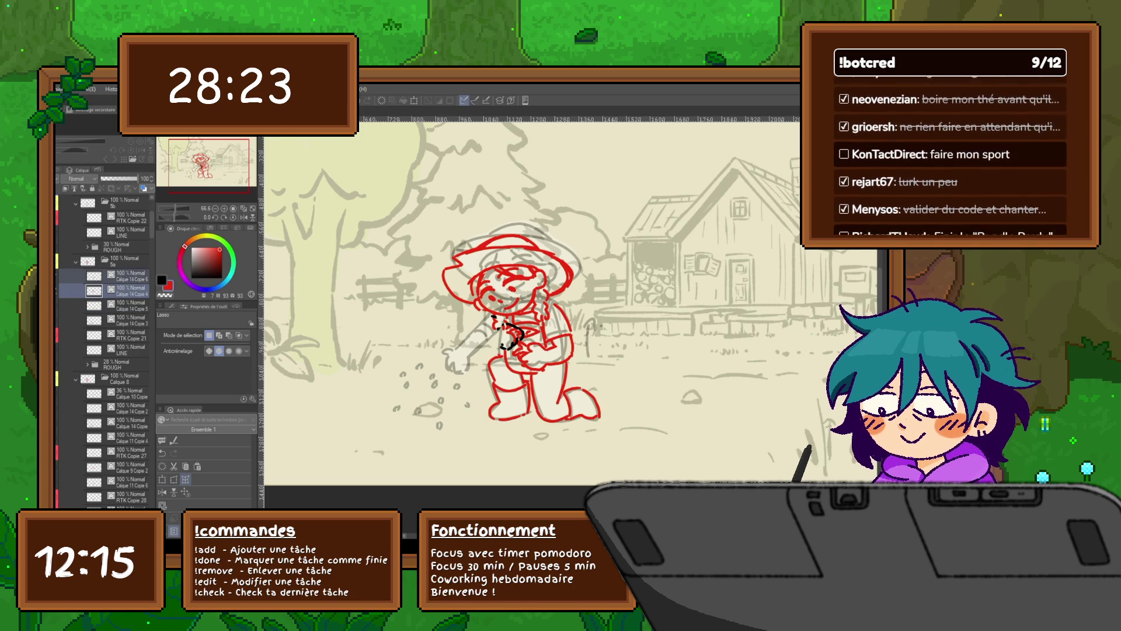
{"action": "key", "text": "ctrl+t"}
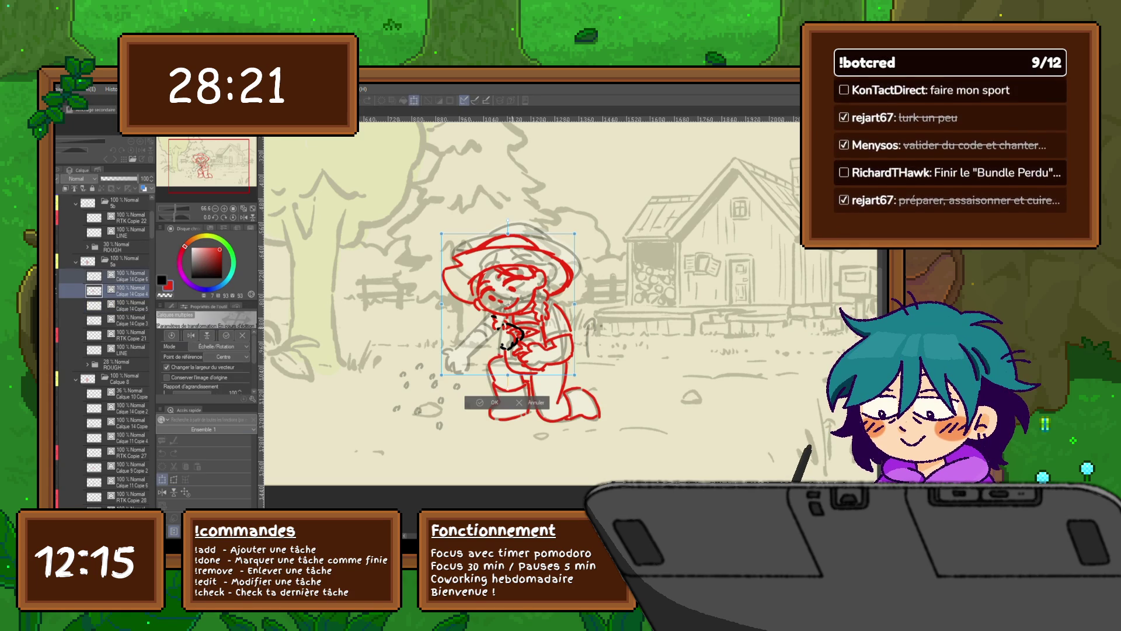
Nudge the red figure slightly right and up, then switch to the neighbouring frame layer to transform it.
{"action": "left_click_drag", "start_coordinate": [508, 324], "coordinate": [510, 323]}
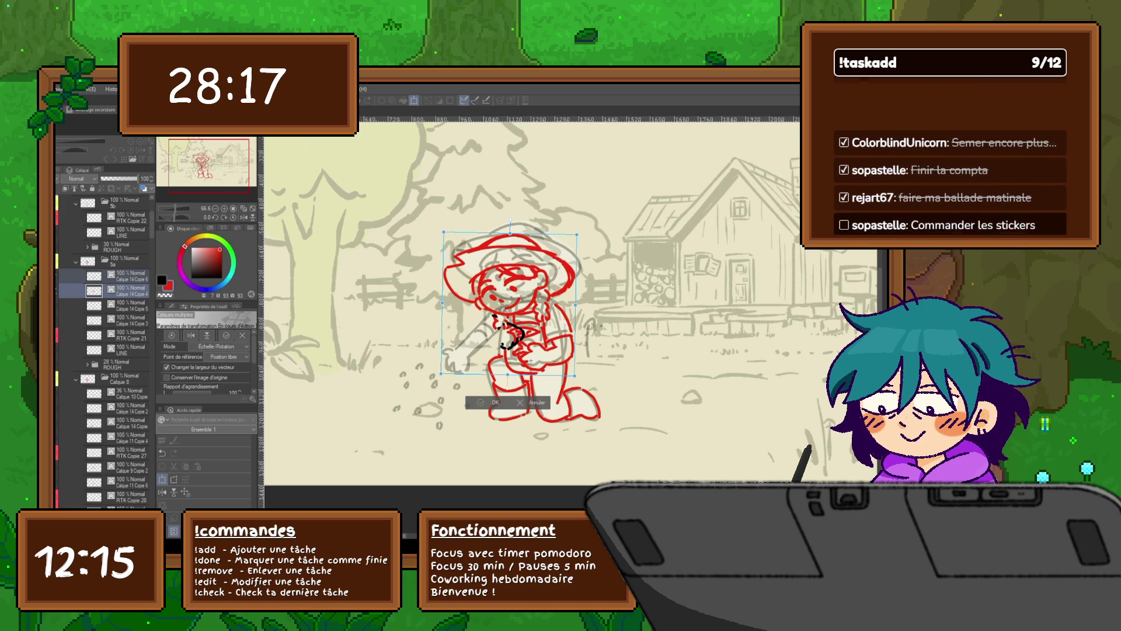
{"action": "key", "text": "Return"}
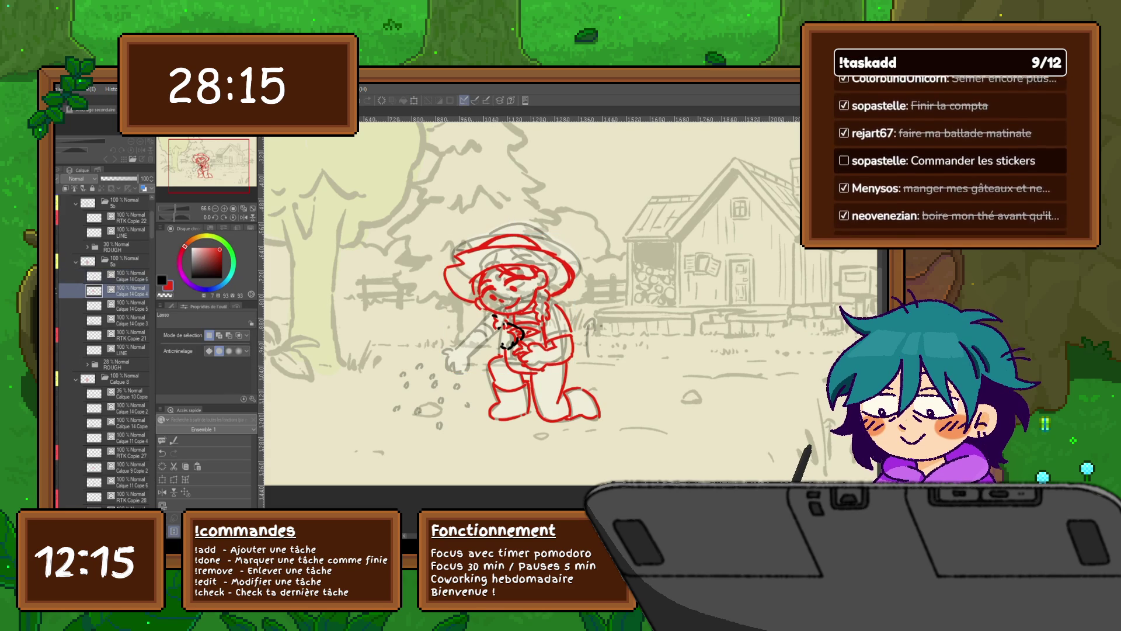
{"action": "key", "text": "alt+bracketright"}
{"action": "key", "text": "alt+bracketleft"}
{"action": "key", "text": "ctrl+t"}
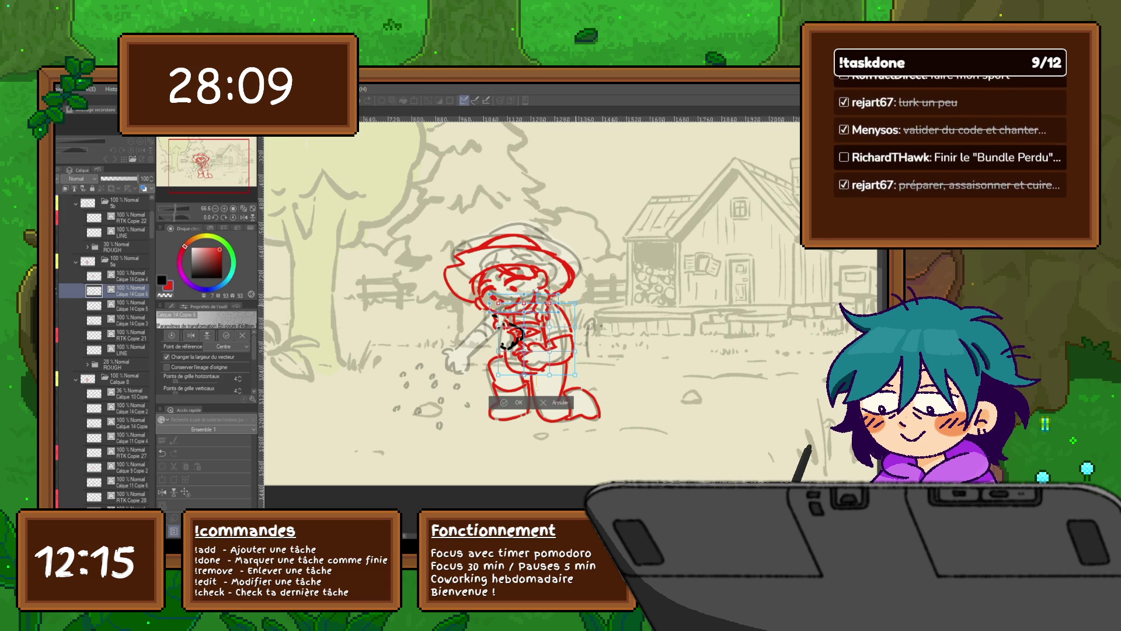
Shift that figure right, squash it upward from the bottom and trim its width, then apply.
{"action": "left_click_drag", "start_coordinate": [575, 303], "coordinate": [582, 298]}
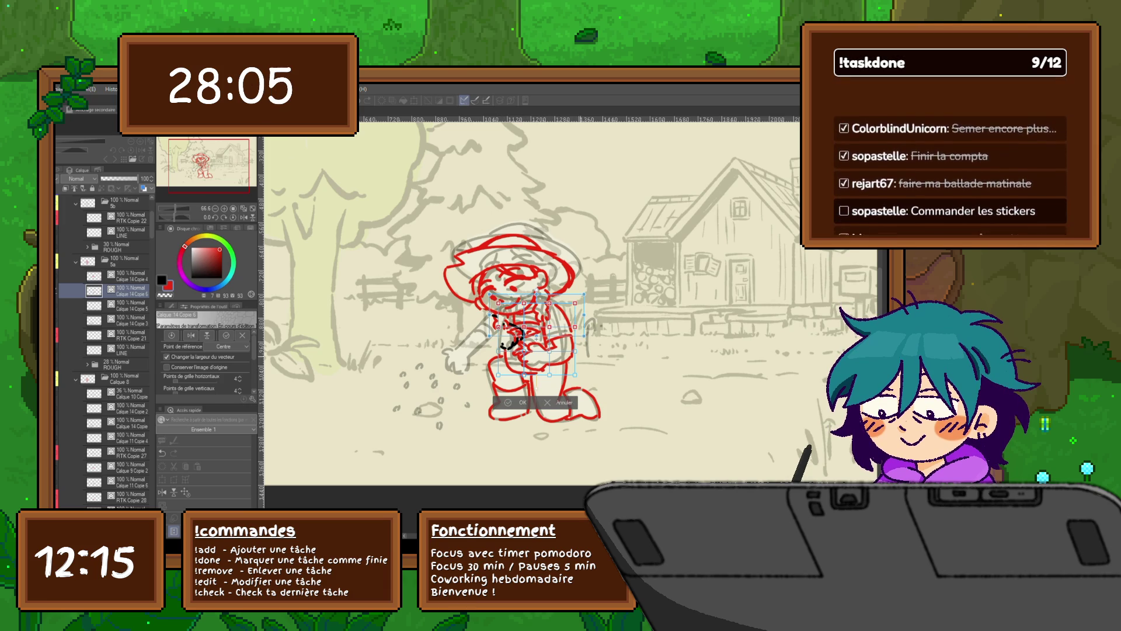
{"action": "left_click_drag", "start_coordinate": [536, 385], "coordinate": [536, 373]}
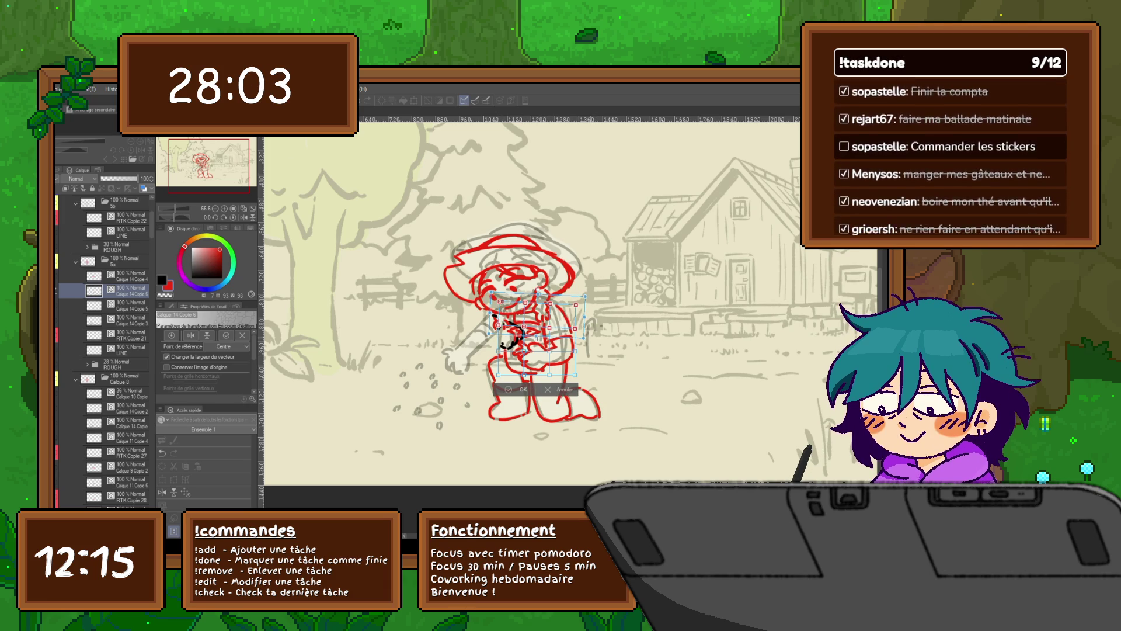
{"action": "left_click_drag", "start_coordinate": [491, 300], "coordinate": [499, 301]}
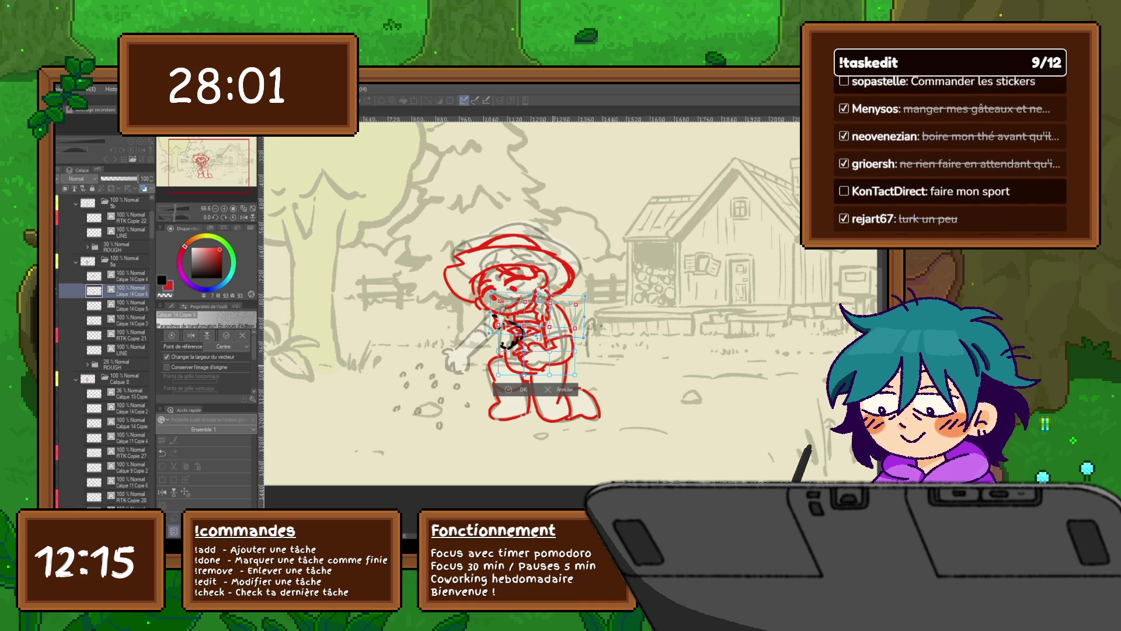
{"action": "left_click_drag", "start_coordinate": [574, 351], "coordinate": [570, 347]}
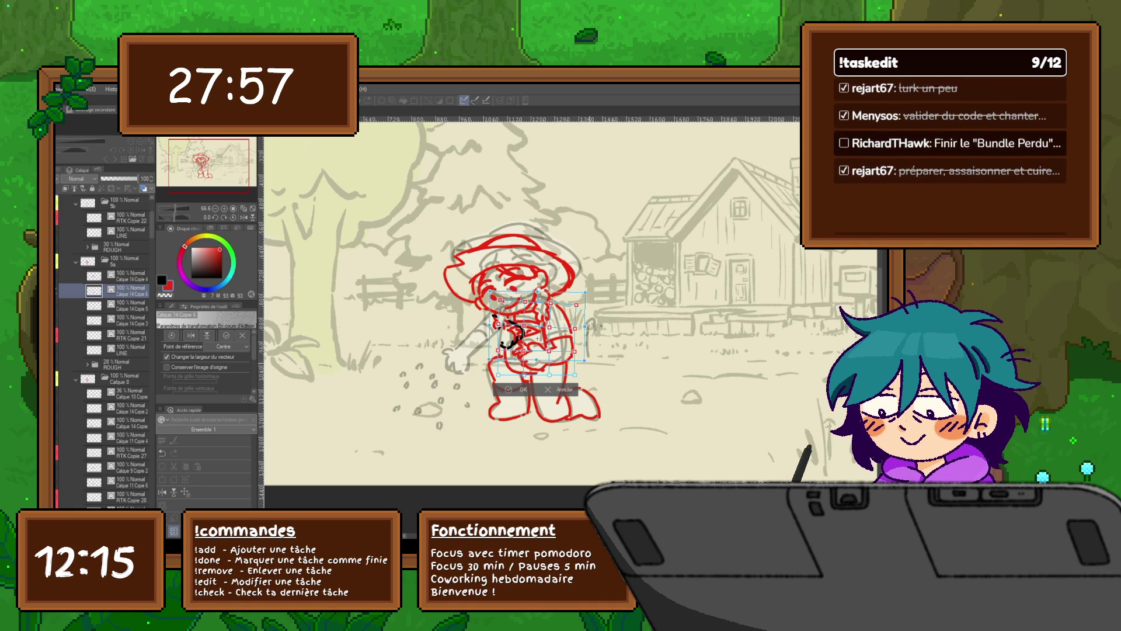
{"action": "key", "text": "Return"}
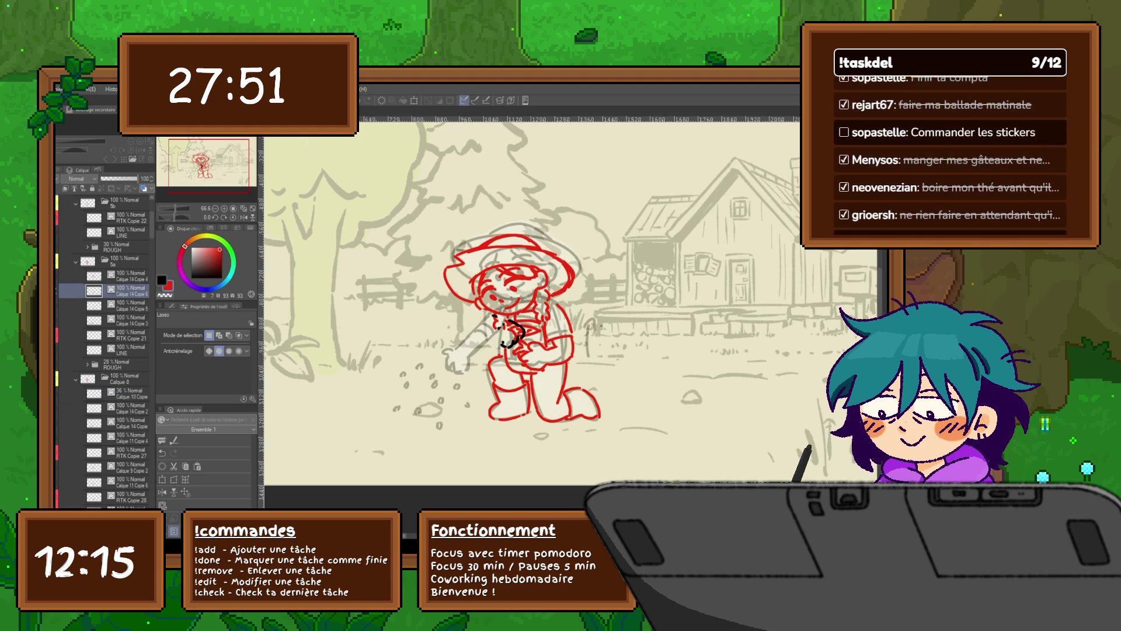
{"action": "key", "text": "ctrl+t"}
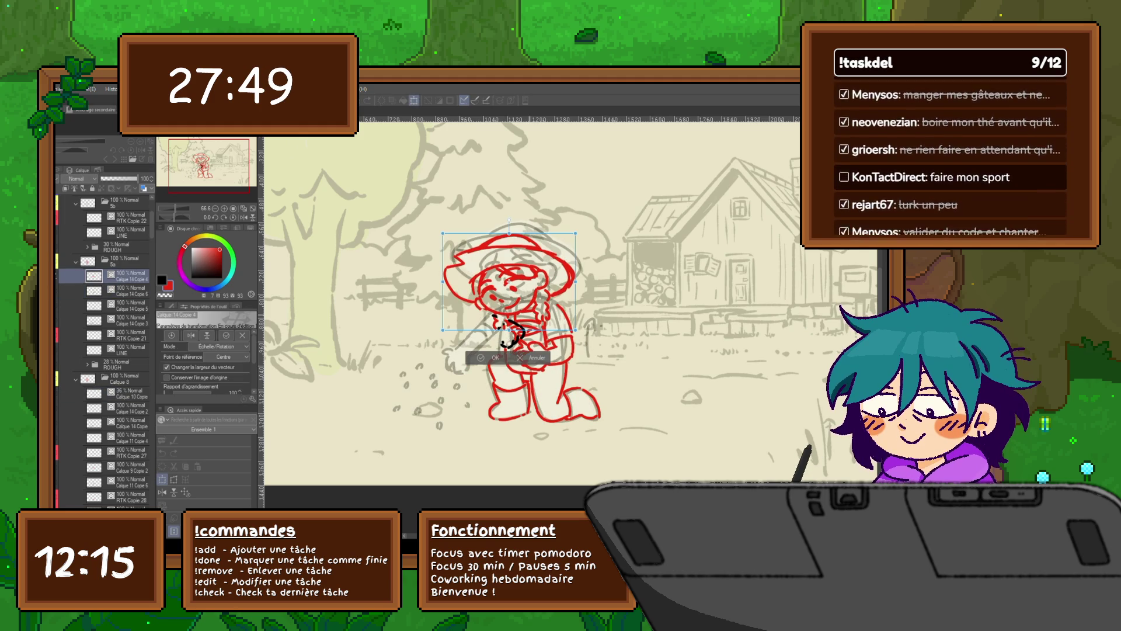
Rotate the red farmer's head clockwise with a corner handle and apply.
{"action": "mouse_move", "coordinate": [583, 227]}
{"action": "left_mouse_down"}
{"action": "mouse_move", "coordinate": [600, 250]}
{"action": "mouse_move", "coordinate": [592, 235]}
{"action": "left_mouse_up"}
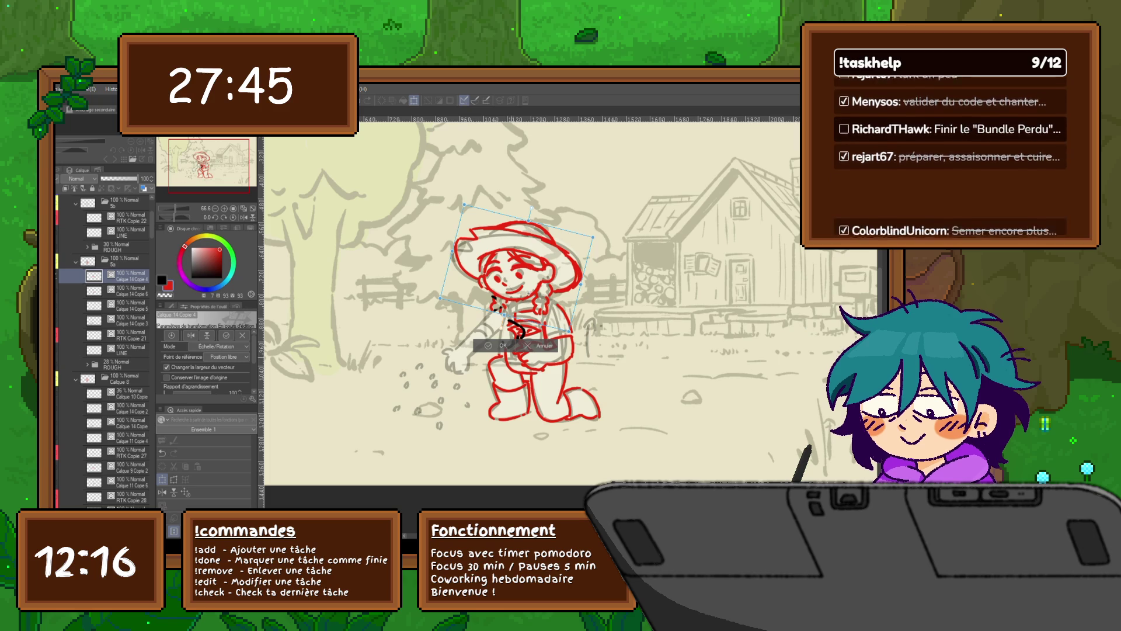
{"action": "key", "text": "Return"}
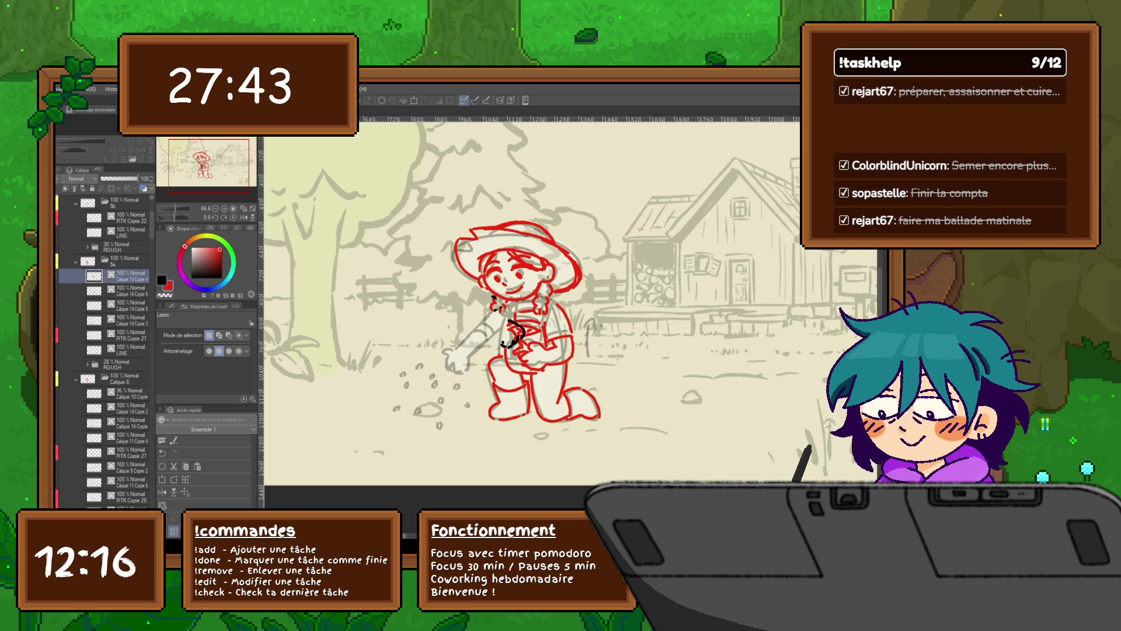
{"action": "scroll", "coordinate": [468, 292], "scroll_direction": "up", "scroll_amount": 3}
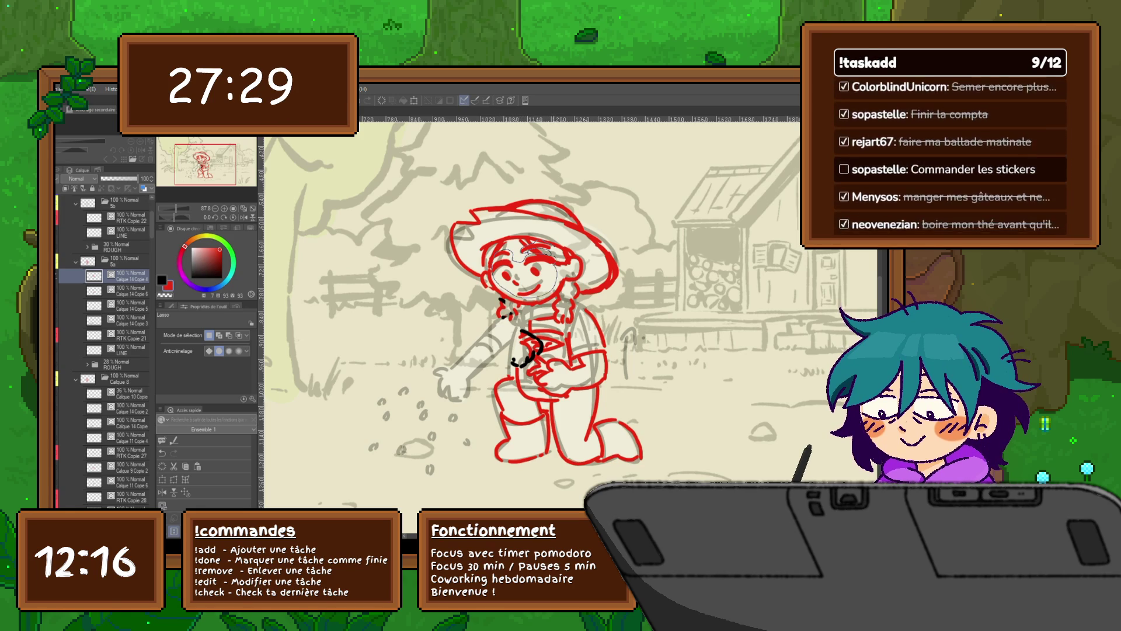
Lasso the farmer's face and nudge it slightly up and left inside the head.
{"action": "left_click_drag", "start_coordinate": [498, 254], "coordinate": [502, 262]}
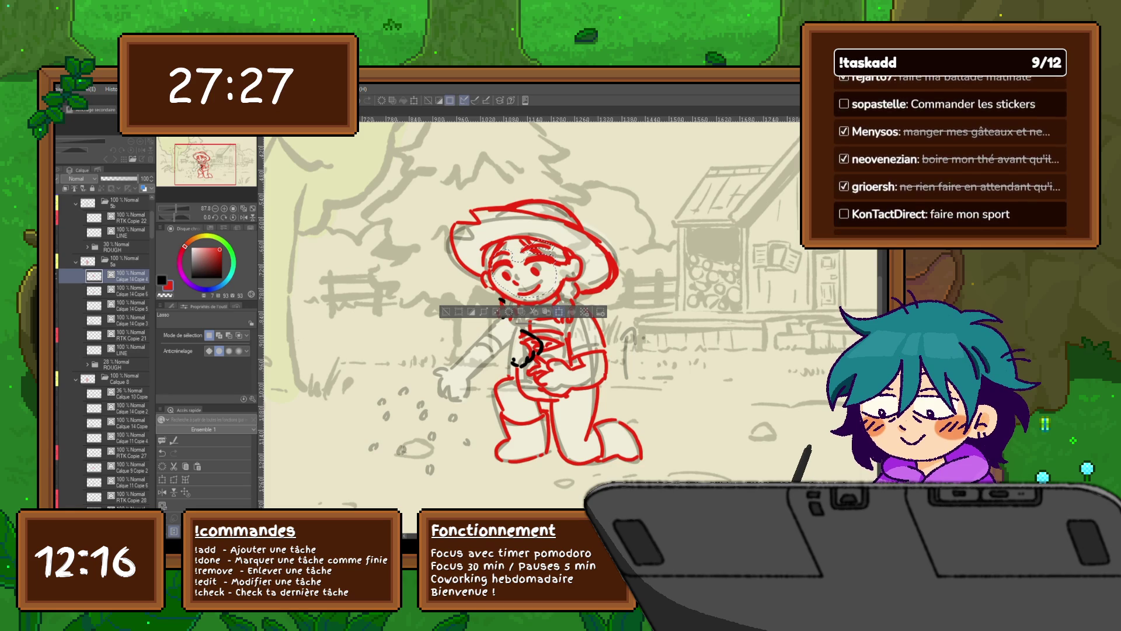
{"action": "key", "text": "ctrl+t"}
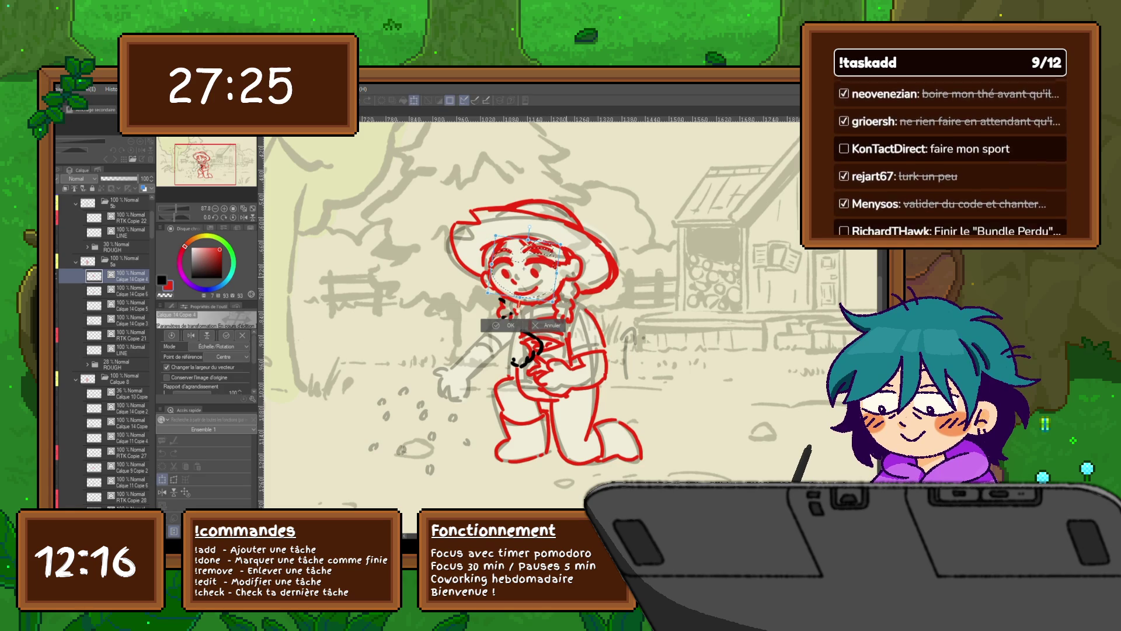
{"action": "left_click_drag", "start_coordinate": [526, 262], "coordinate": [523, 262]}
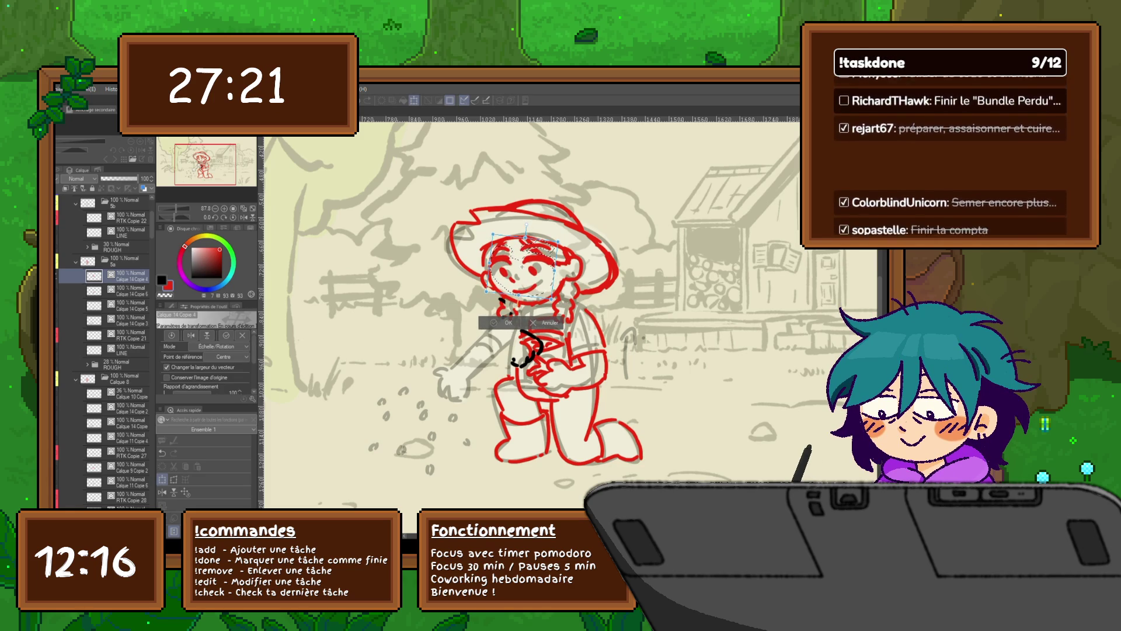
{"action": "key", "text": "Return"}
{"action": "key", "text": "Right"}
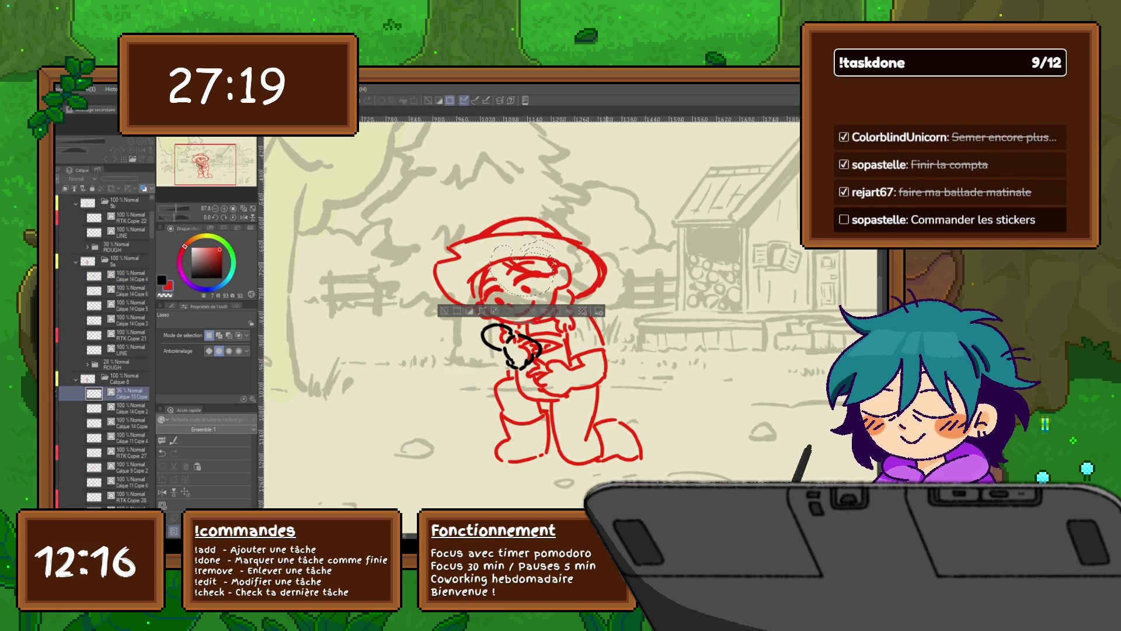
Flip to the neighbouring frame and back to check the moved face, ready with the pen.
{"action": "key", "text": "Right"}
{"action": "key", "text": "ctrl+d"}
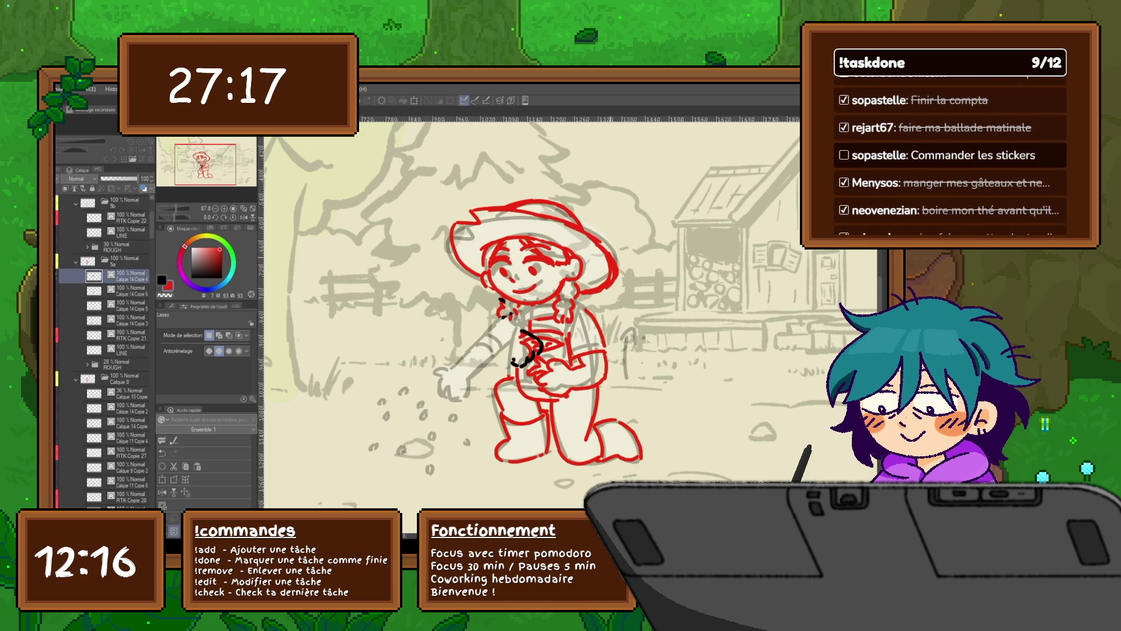
{"action": "left_click_drag", "start_coordinate": [543, 332], "coordinate": [554, 307]}
{"action": "key", "text": "p"}
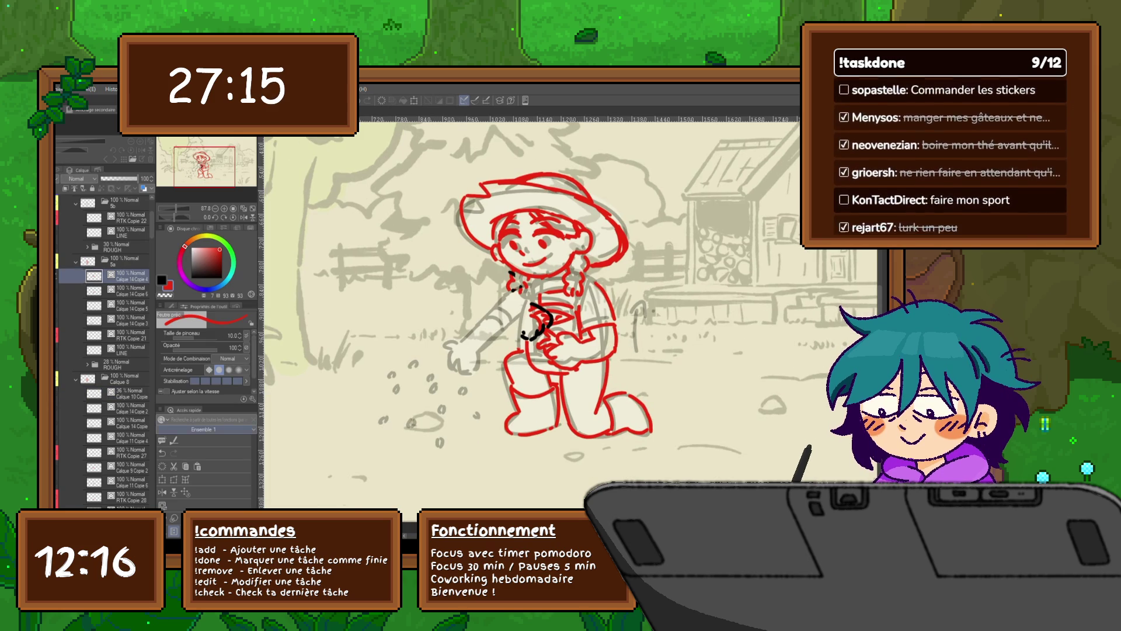
Add a new raster layer and sketch the arm along the sleeve in red.
{"action": "key", "text": "ctrl+shift+n"}
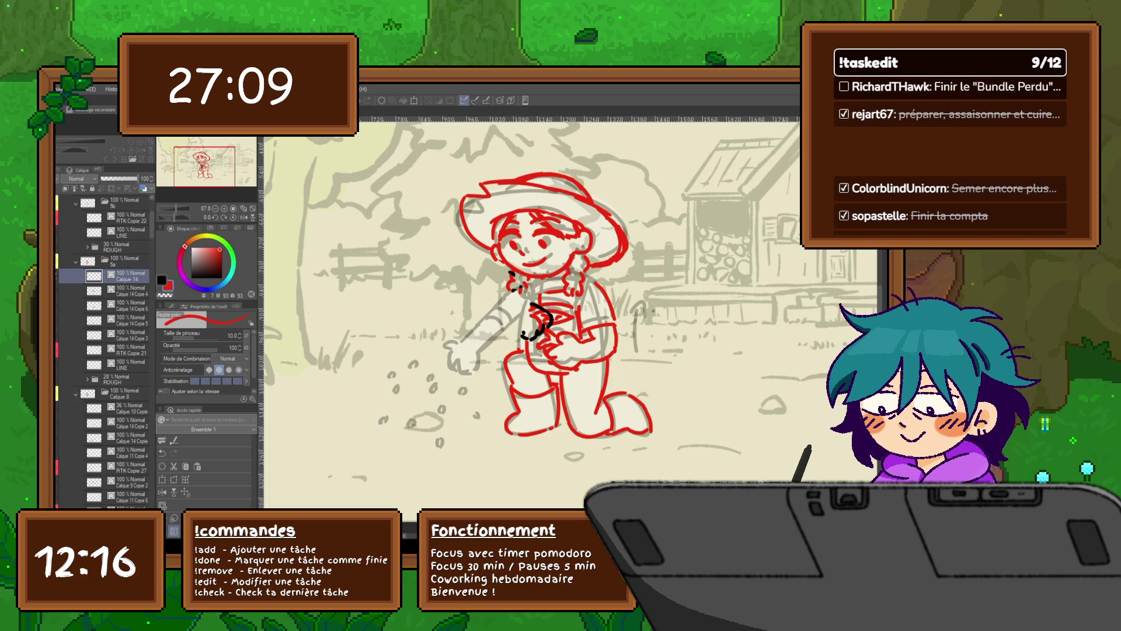
{"action": "left_click_drag", "start_coordinate": [524, 285], "coordinate": [494, 320]}
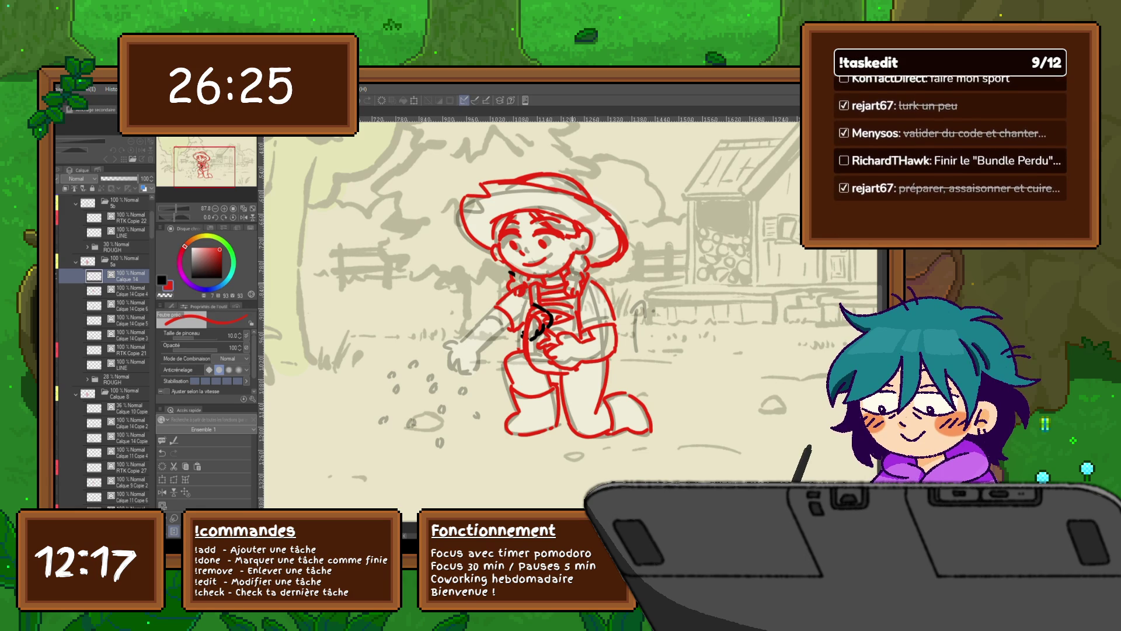
{"action": "left_click", "coordinate": [123, 408]}
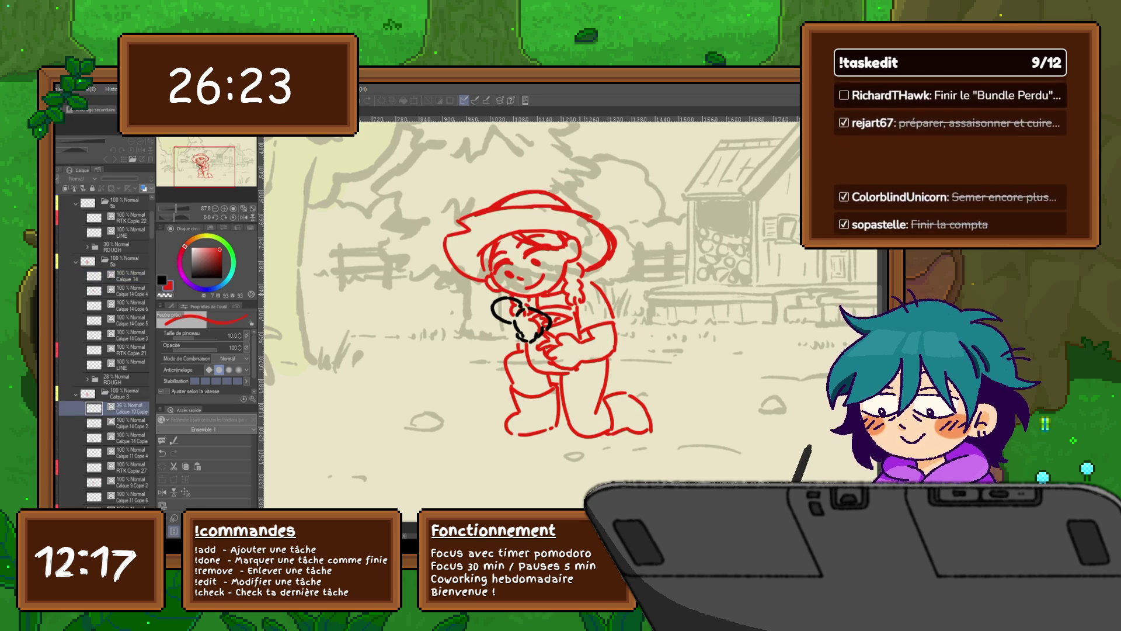
{"action": "left_click", "coordinate": [123, 275]}
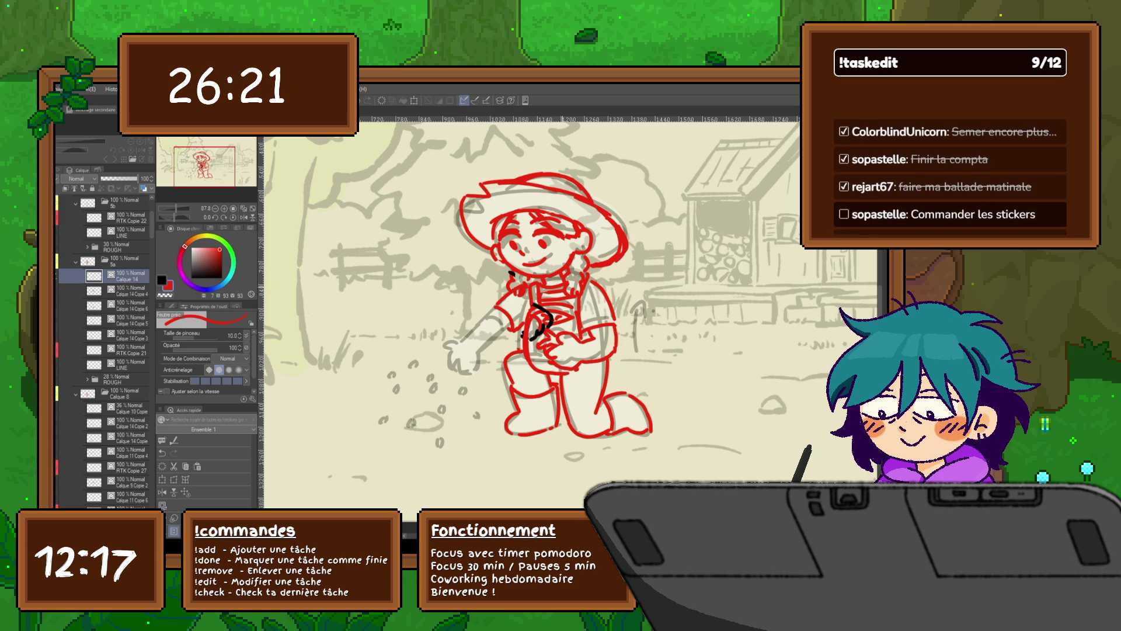
{"action": "left_click", "coordinate": [123, 289]}
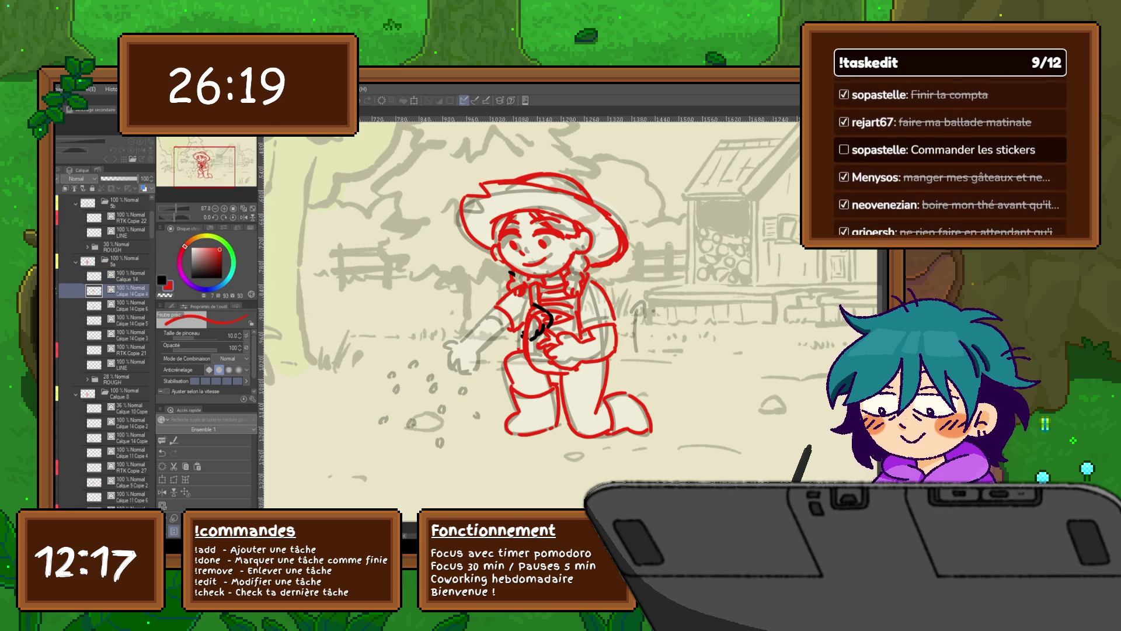
{"action": "left_click", "coordinate": [123, 319], "text": "shift"}
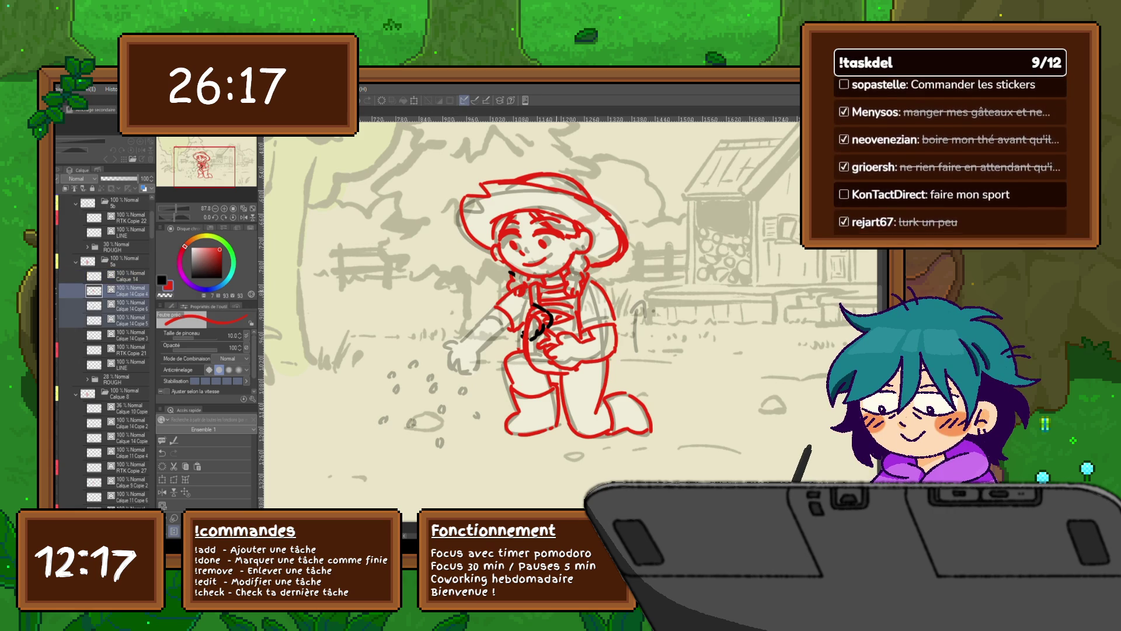
{"action": "left_click", "coordinate": [123, 304]}
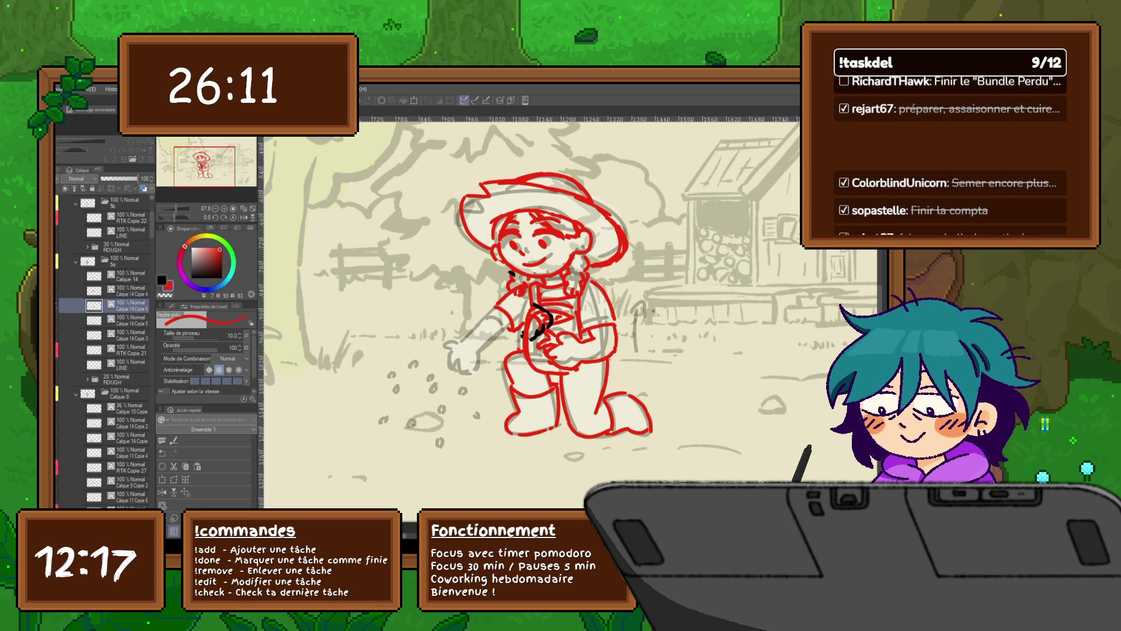
{"action": "left_click", "coordinate": [122, 276]}
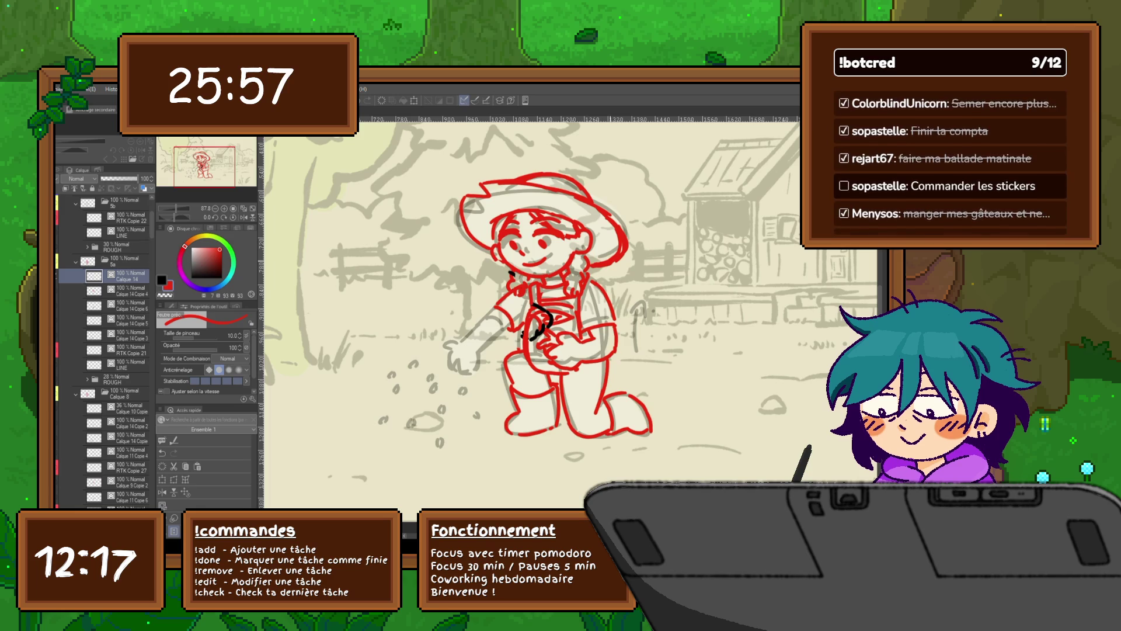
{"action": "left_click", "coordinate": [66, 274]}
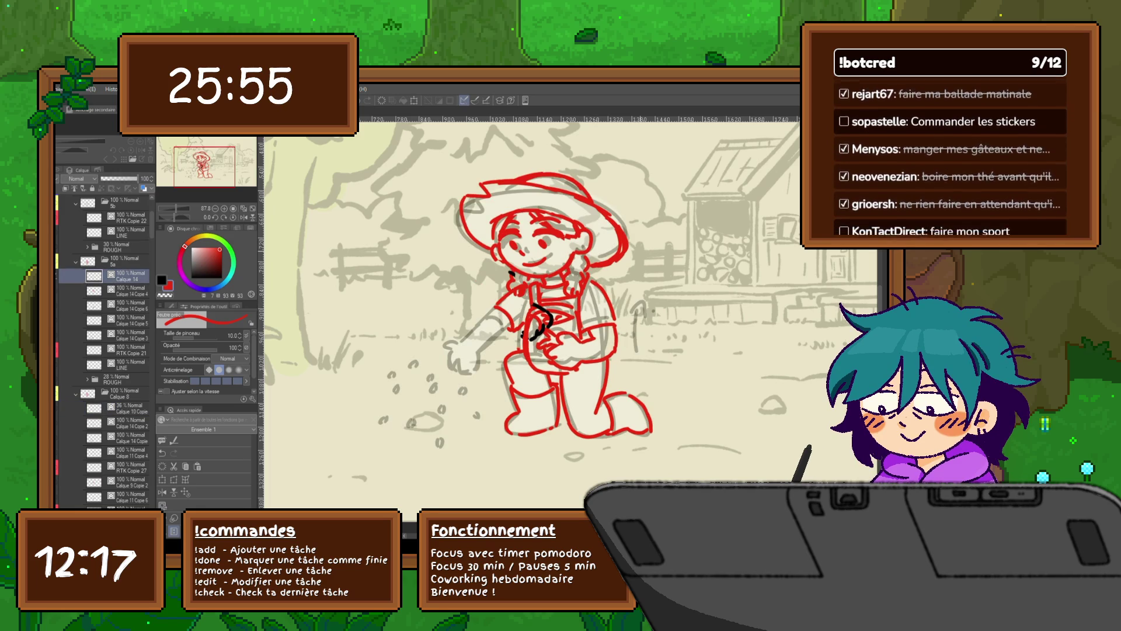
{"action": "key", "text": "ctrl+y"}
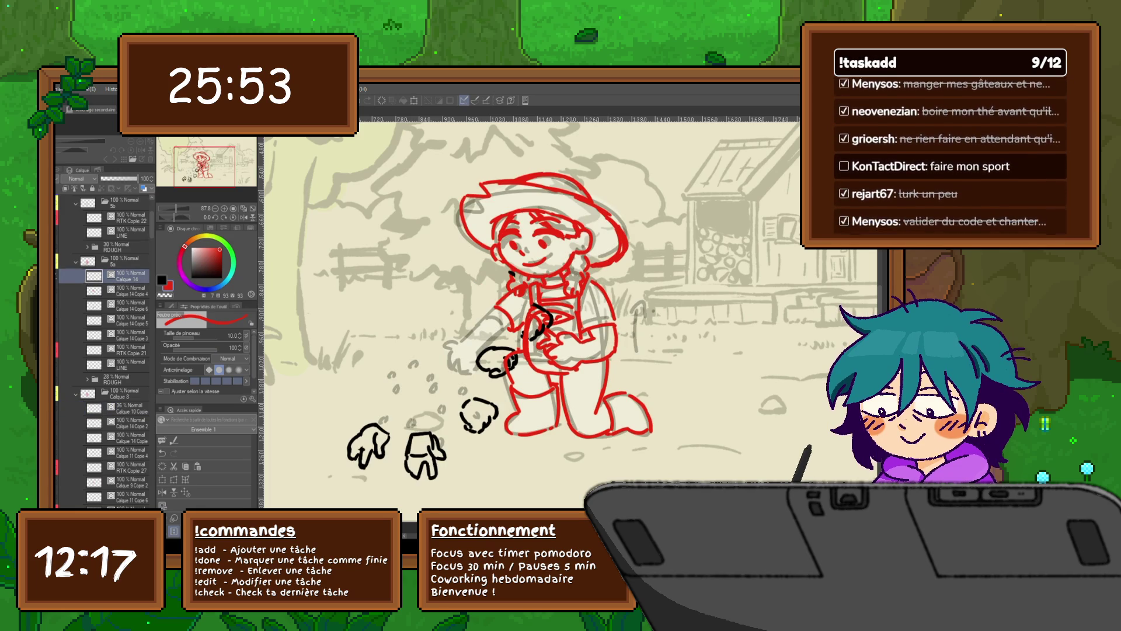
{"action": "key", "text": "ctrl+z"}
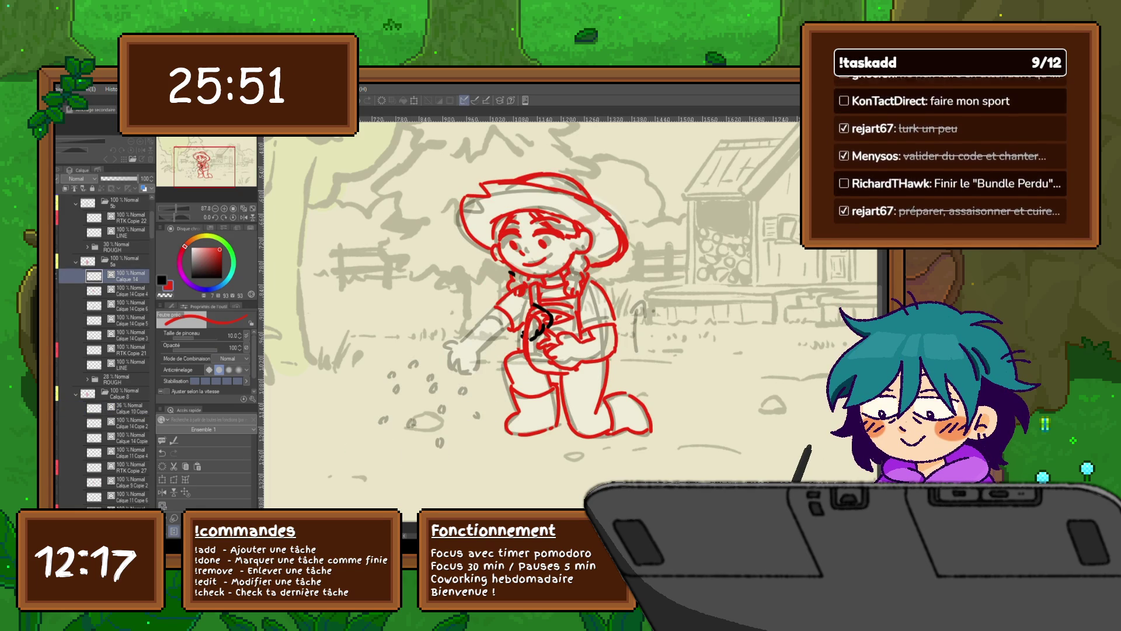
{"action": "key", "text": "ctrl+y"}
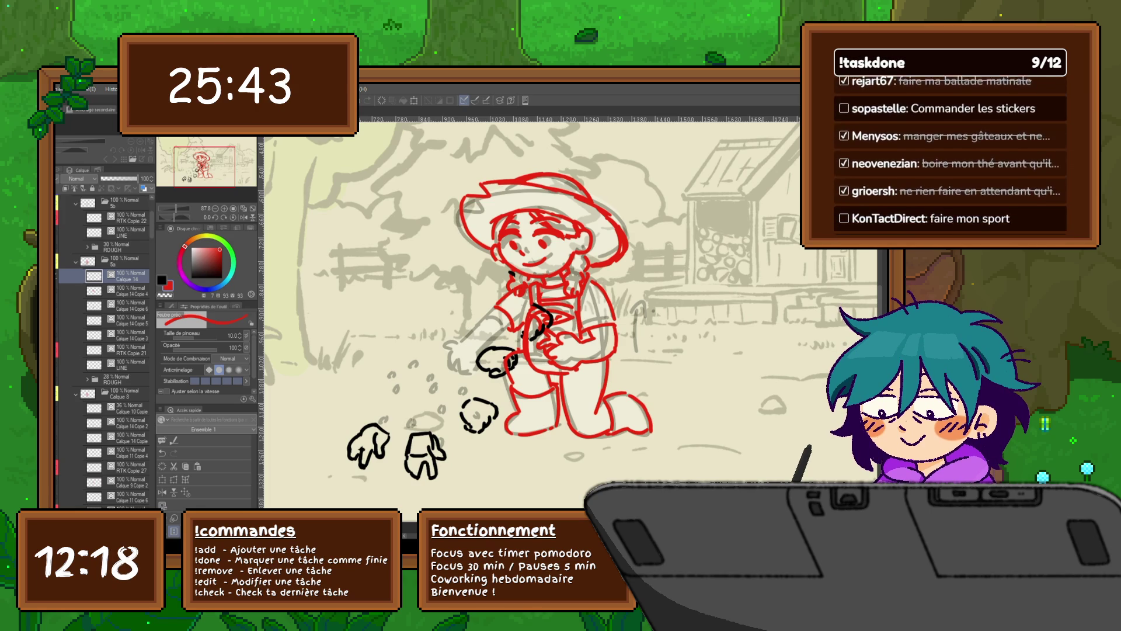
{"action": "key", "text": "Delete"}
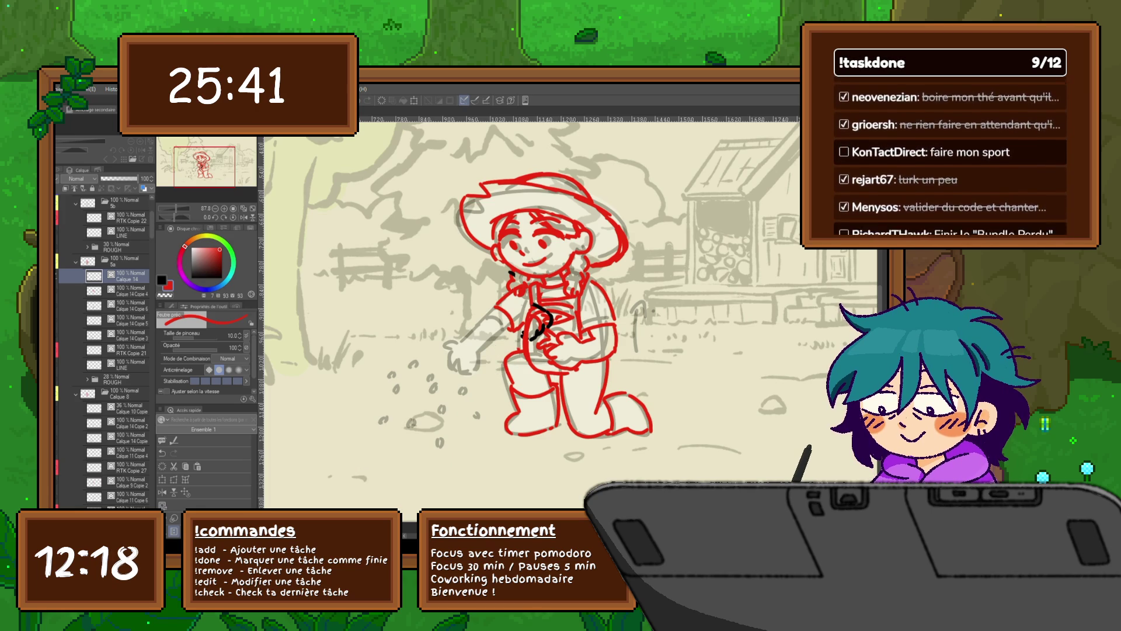
{"action": "mouse_move", "coordinate": [489, 319]}
{"action": "left_mouse_down"}
{"action": "mouse_move", "coordinate": [443, 352]}
{"action": "mouse_move", "coordinate": [456, 379]}
{"action": "mouse_move", "coordinate": [479, 369]}
{"action": "left_mouse_up"}
Add red strokes on the outstretched hand and dot red seeds along the falling trail.
{"action": "left_click_drag", "start_coordinate": [473, 355], "coordinate": [480, 369]}
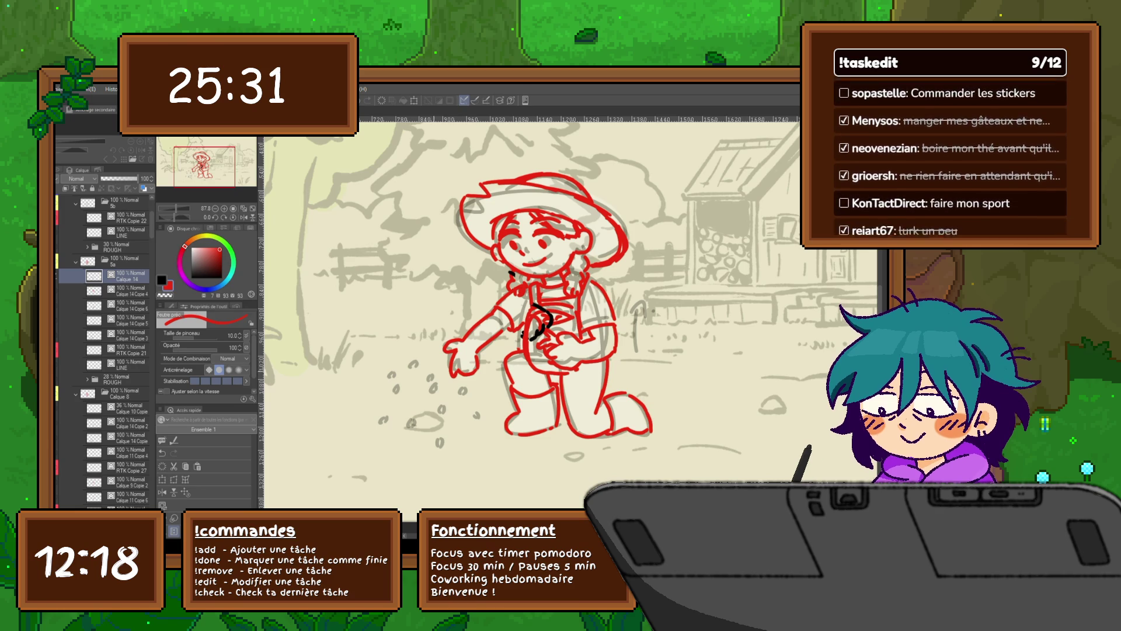
{"action": "left_click", "coordinate": [429, 377]}
{"action": "left_click_drag", "start_coordinate": [426, 397], "coordinate": [459, 436]}
{"action": "mouse_move", "coordinate": [431, 353]}
{"action": "left_mouse_down"}
{"action": "mouse_move", "coordinate": [445, 369]}
{"action": "mouse_move", "coordinate": [382, 419]}
{"action": "mouse_move", "coordinate": [397, 433]}
{"action": "left_mouse_up"}
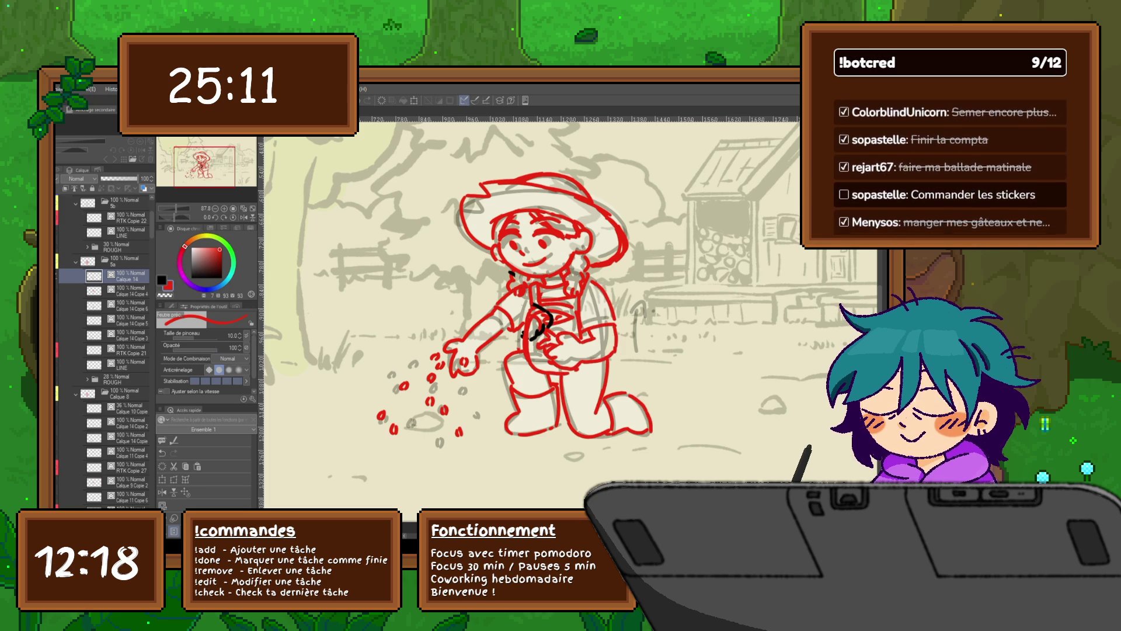
{"action": "left_click", "coordinate": [132, 305]}
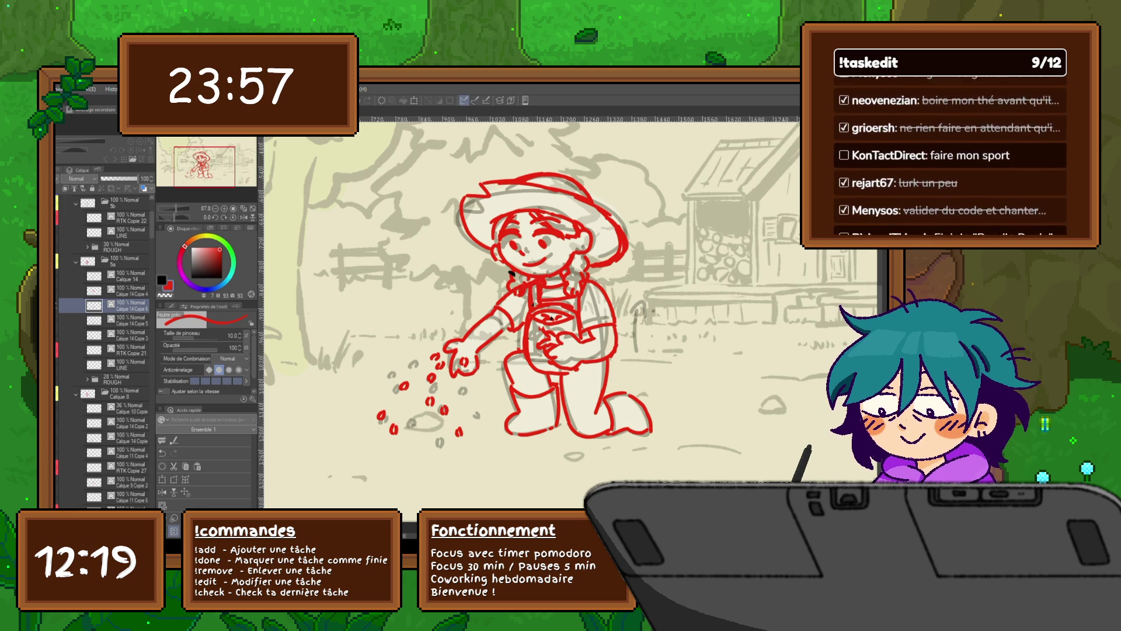
Switch to the Calque 14 layer.
{"action": "key", "text": "alt+bracketright"}
{"action": "key", "text": "alt+bracketright"}
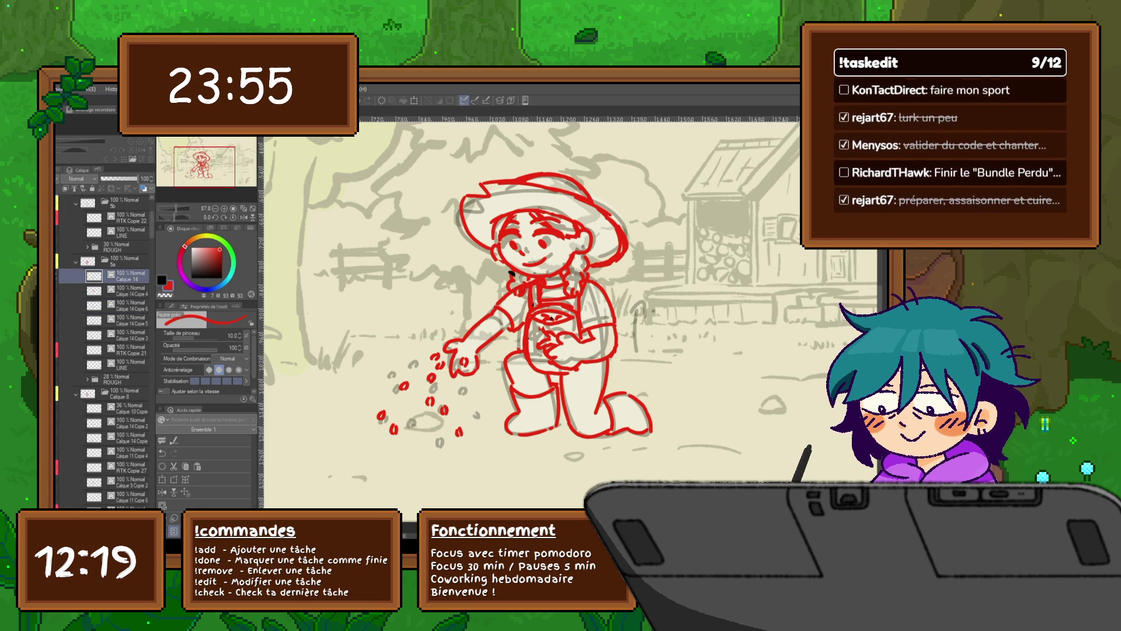
Check the black hand sketch frame, then delete the Calque 14 Copie 3 layer and select several frame layers.
{"action": "key", "text": "ctrl+z"}
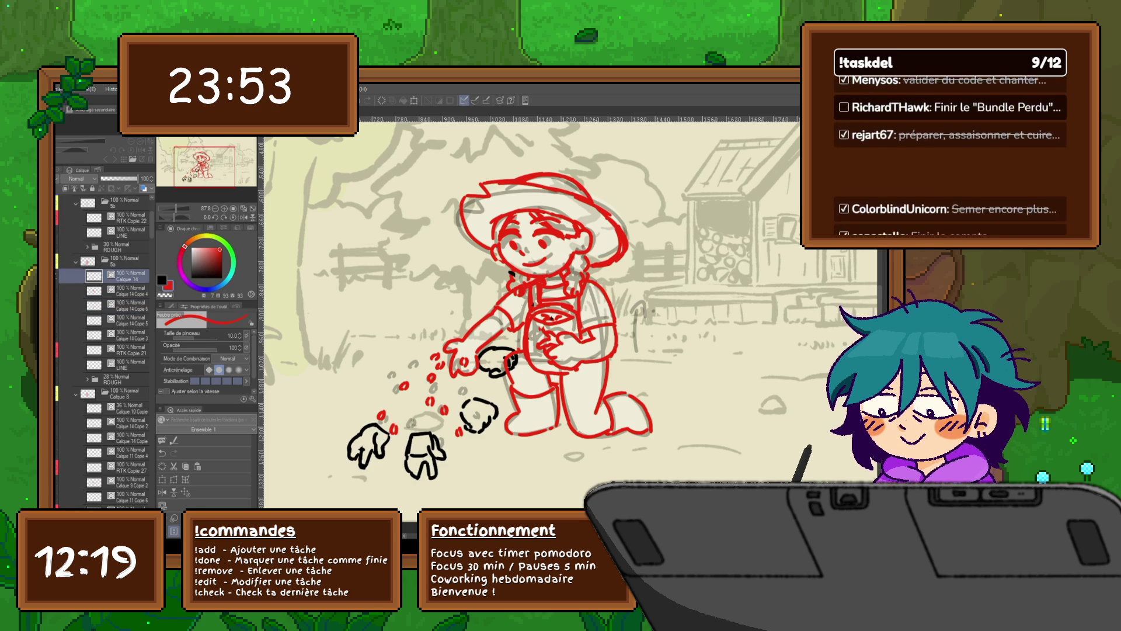
{"action": "key", "text": "ctrl+y"}
{"action": "key", "text": "alt+bracketleft"}
{"action": "key", "text": "alt+bracketleft"}
{"action": "key", "text": "alt+bracketleft"}
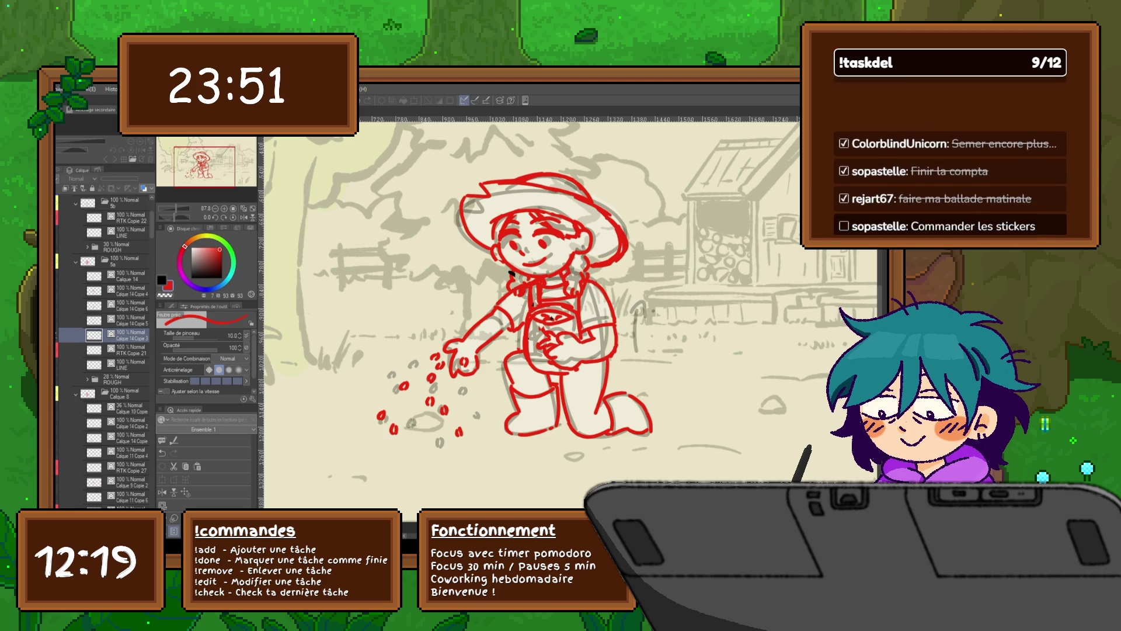
{"action": "key", "text": "alt+bracketleft"}
{"action": "key", "text": "alt+bracketleft"}
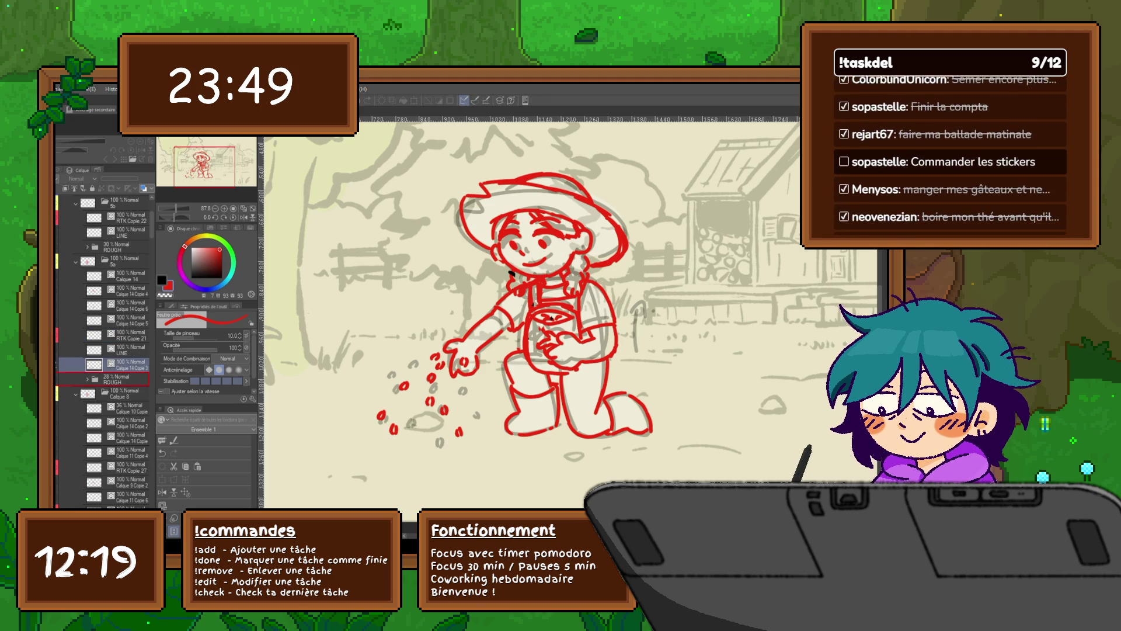
{"action": "key", "text": "Delete"}
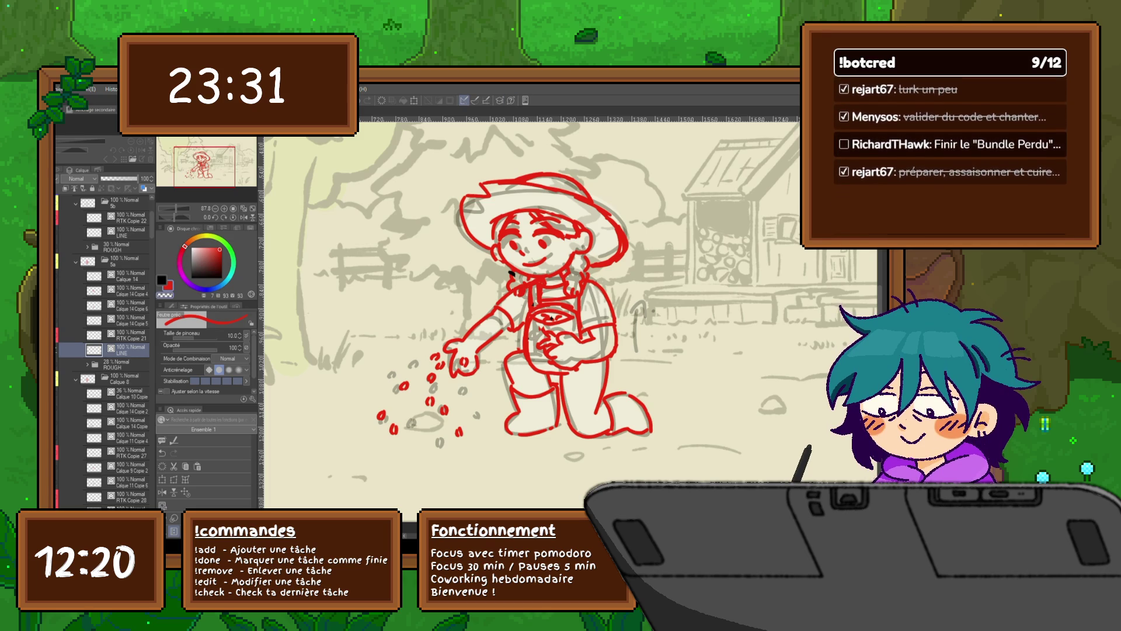
{"action": "left_click", "coordinate": [113, 273], "text": "shift"}
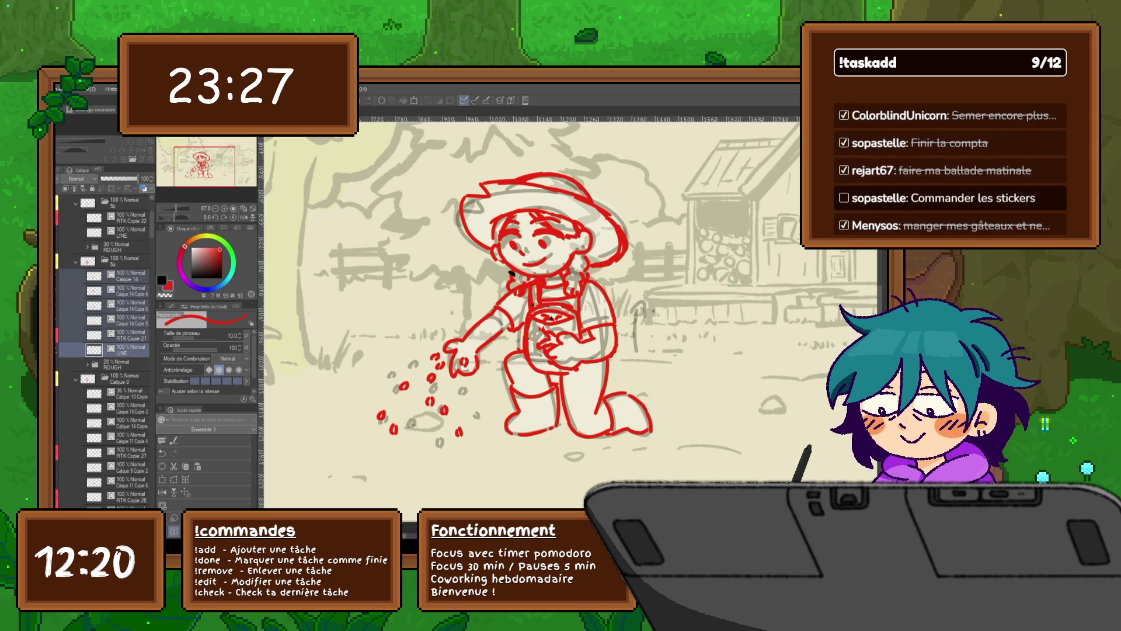
Copy-paste the selected layers, merge them into one and move the result into folder 5b.
{"action": "key", "text": "ctrl+c"}
{"action": "key", "text": "ctrl+v"}
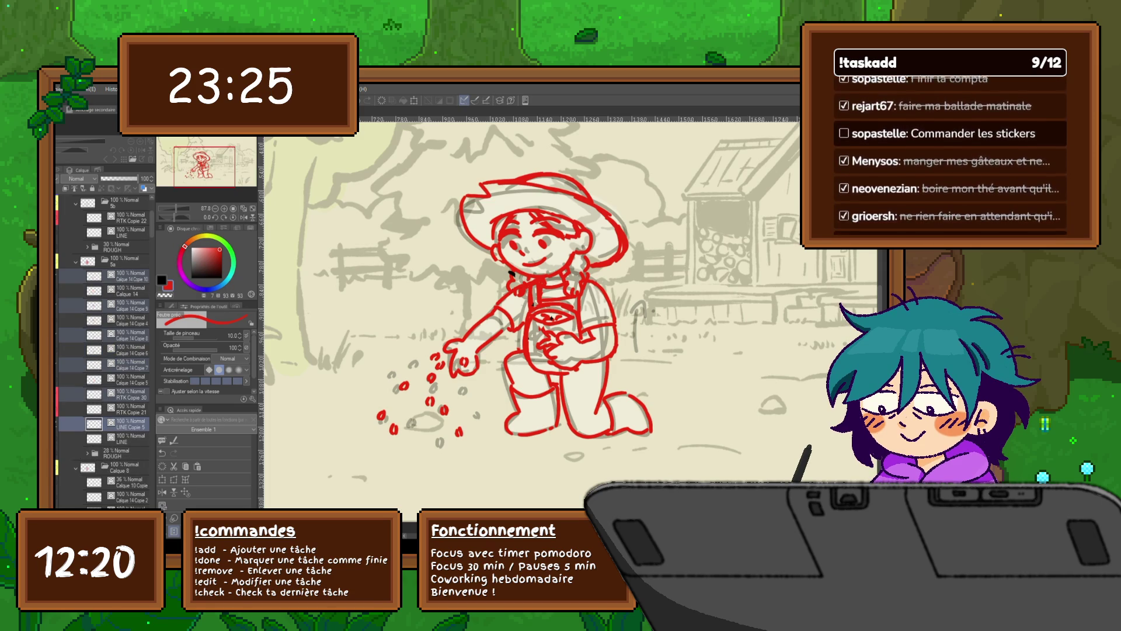
{"action": "key", "text": "ctrl+shift+alt+e"}
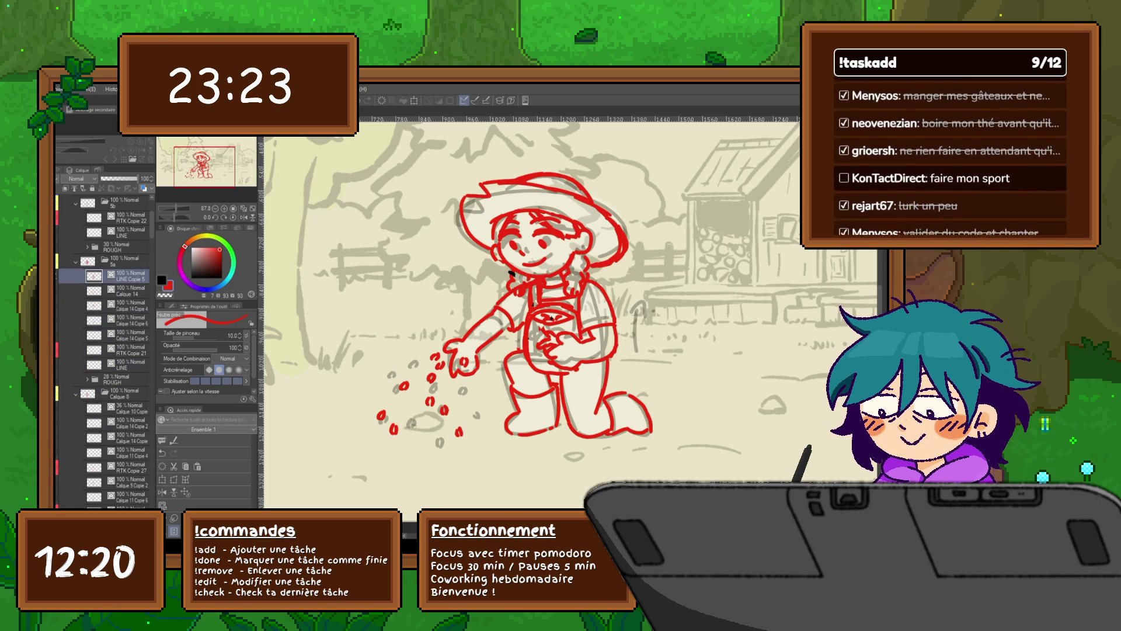
{"action": "scroll", "coordinate": [103, 350], "scroll_direction": "up", "scroll_amount": 2}
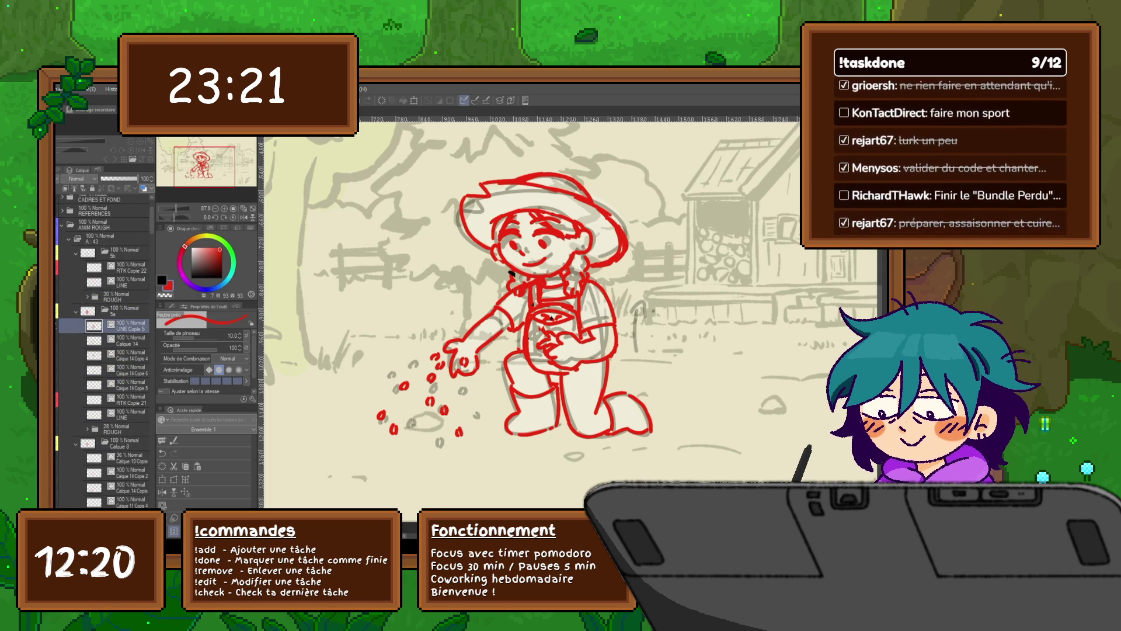
{"action": "left_click_drag", "start_coordinate": [114, 325], "coordinate": [114, 265]}
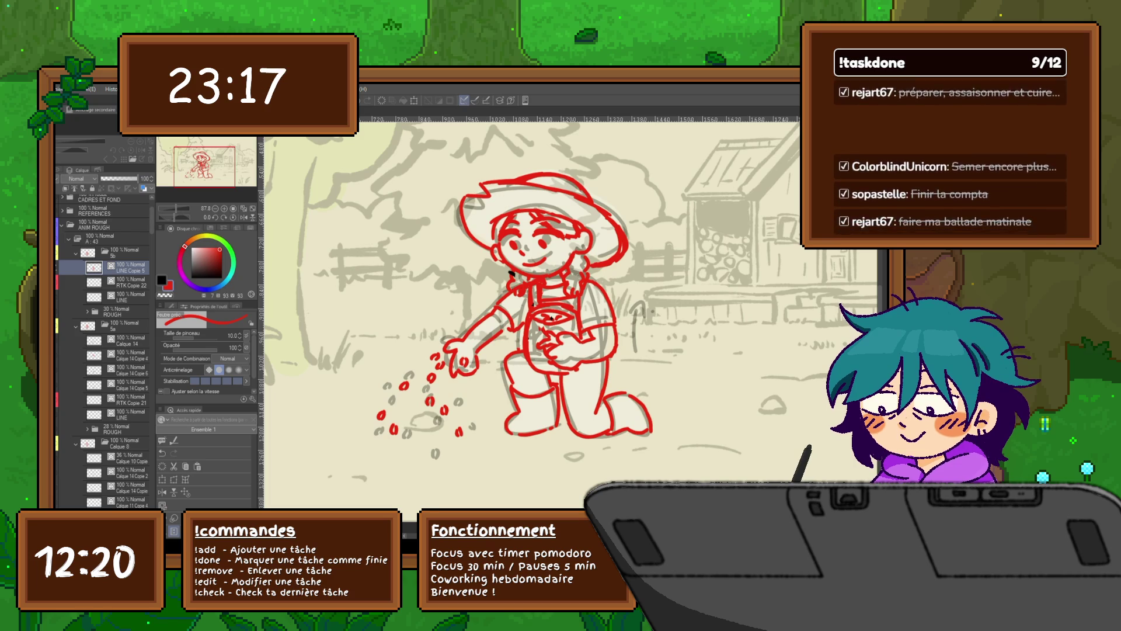
Reorder RTK Copie 22 above LINE Copie 5 and select LINE Copie 5.
{"action": "left_click", "coordinate": [123, 282]}
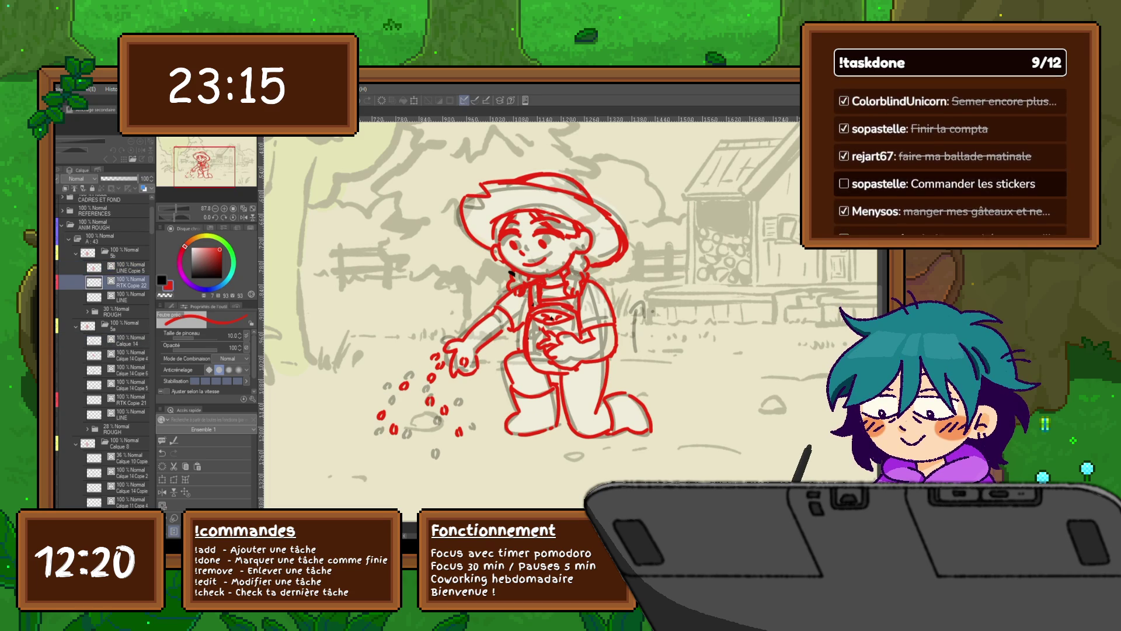
{"action": "left_click", "coordinate": [123, 341]}
{"action": "left_click", "coordinate": [123, 282]}
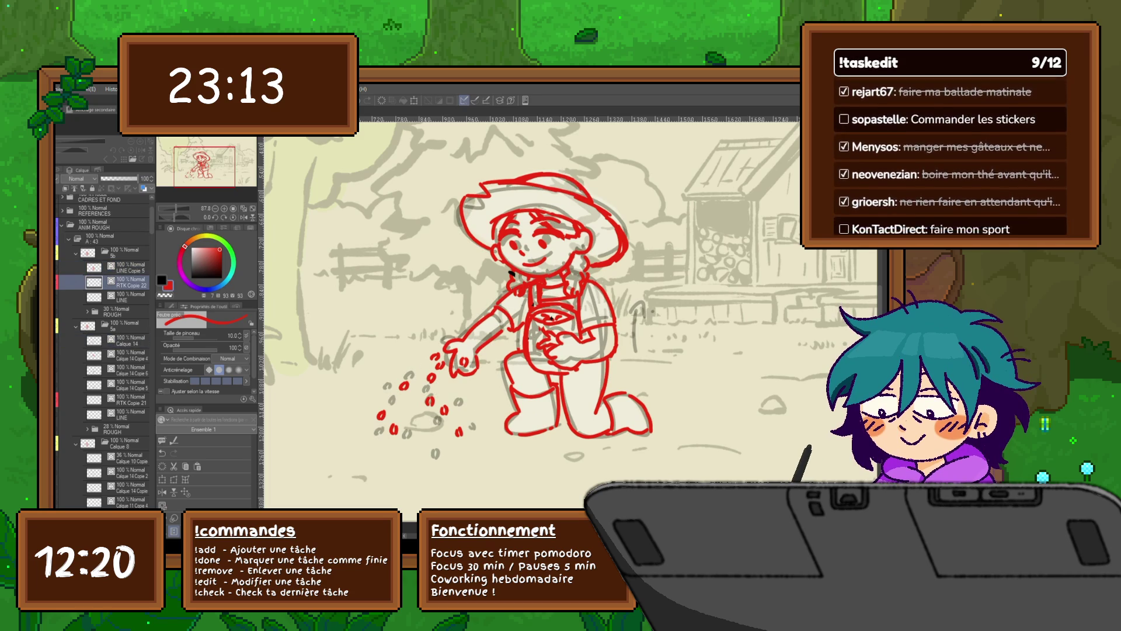
{"action": "left_click_drag", "start_coordinate": [122, 283], "coordinate": [124, 268]}
{"action": "left_click", "coordinate": [63, 267]}
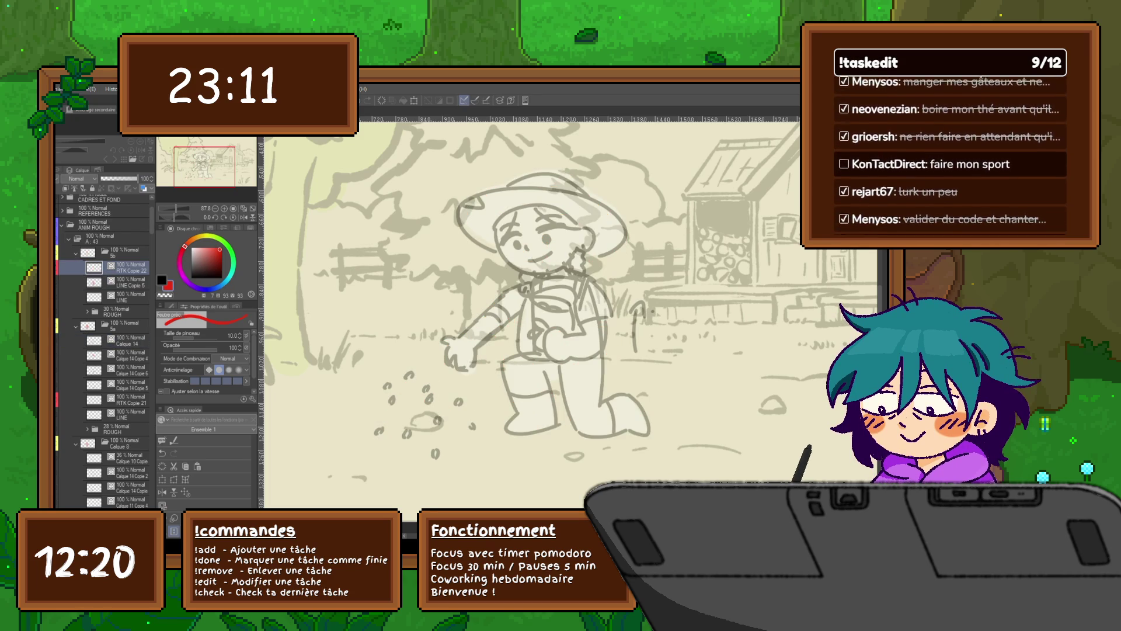
{"action": "left_click", "coordinate": [63, 267]}
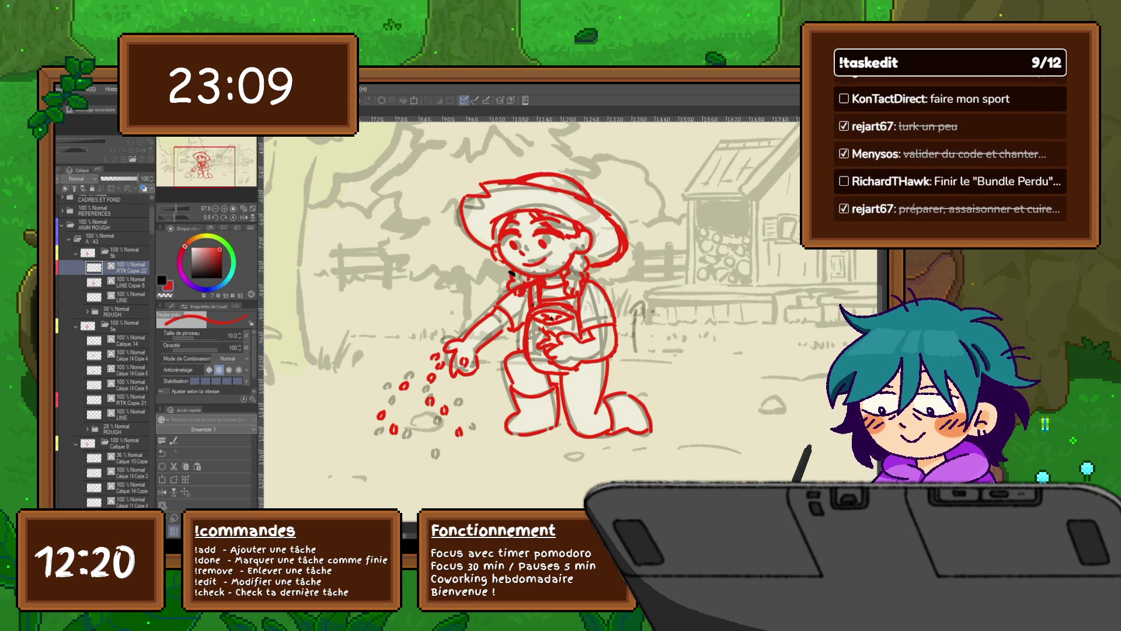
{"action": "left_click", "coordinate": [123, 283]}
Transform the upper part of the red drawing, reshaping it across the top and down over the hat.
{"action": "key", "text": "ctrl+t"}
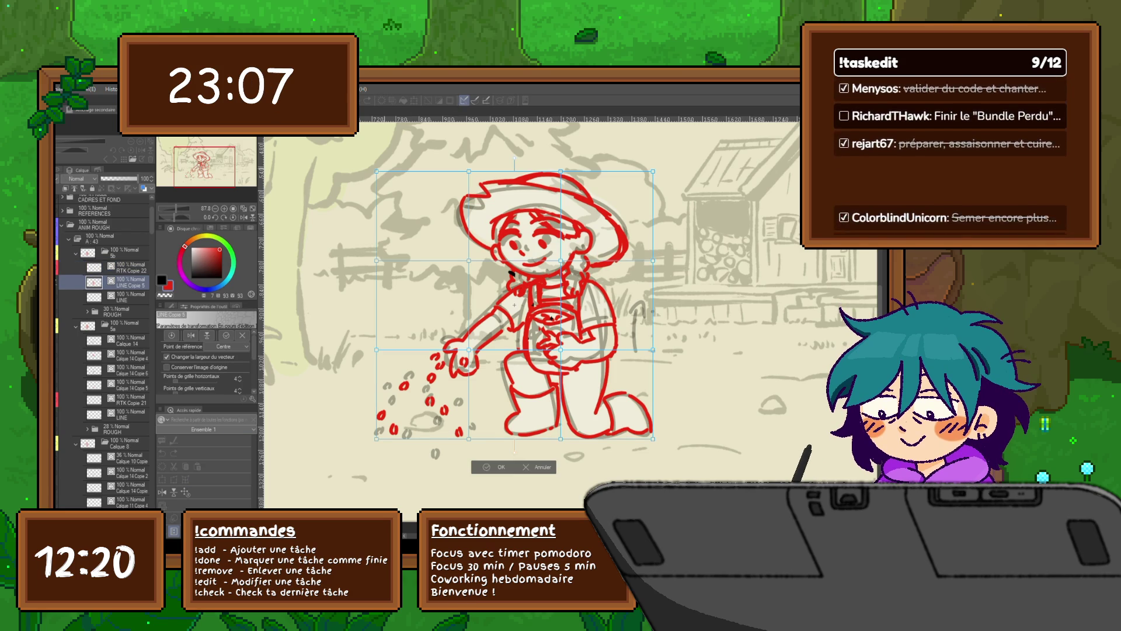
{"action": "left_click_drag", "start_coordinate": [377, 171], "coordinate": [473, 180]}
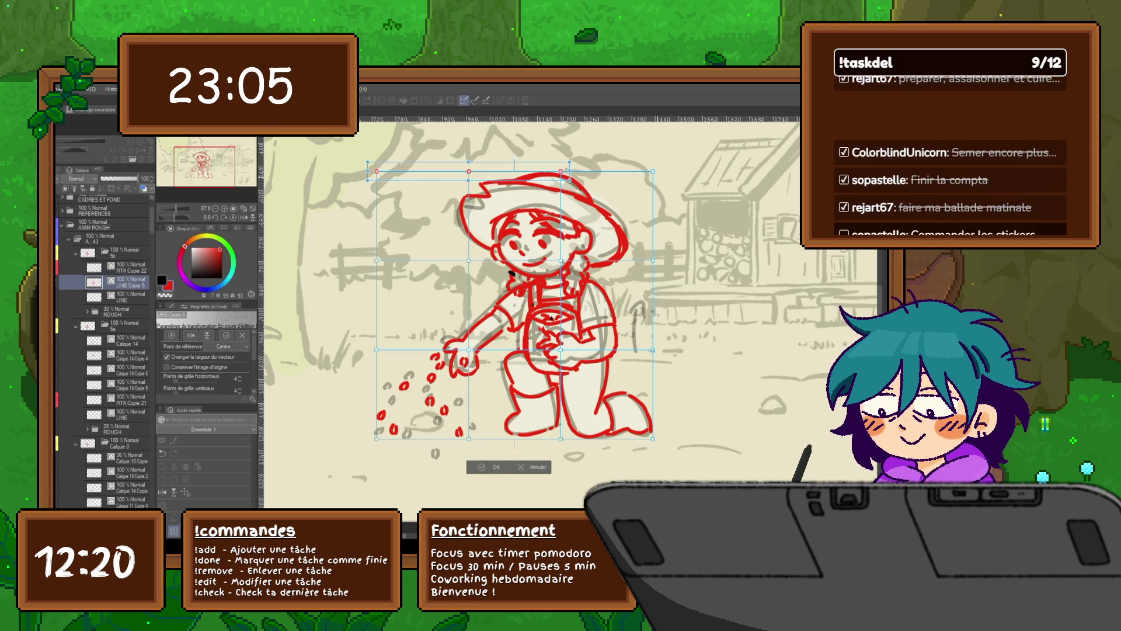
{"action": "left_click_drag", "start_coordinate": [565, 171], "coordinate": [658, 173]}
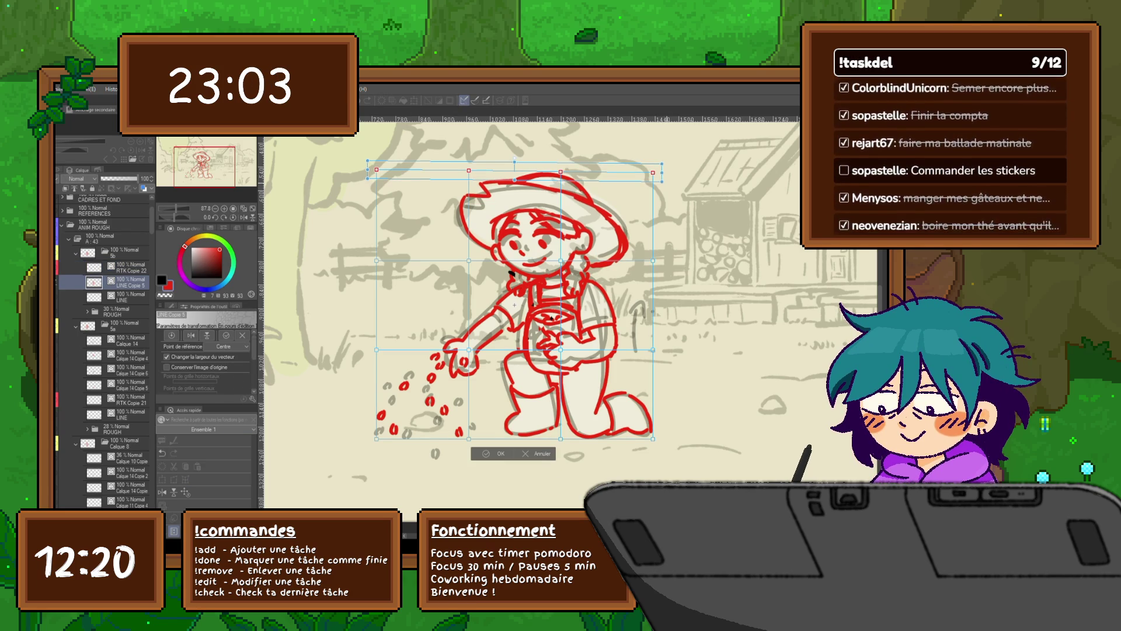
{"action": "left_click_drag", "start_coordinate": [377, 175], "coordinate": [377, 260]}
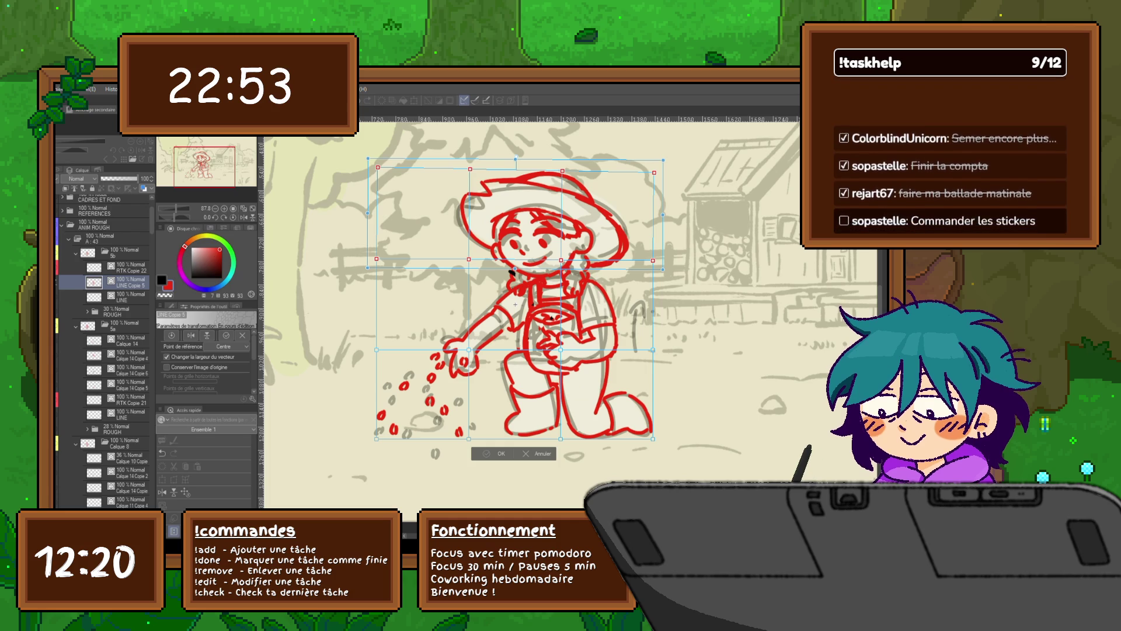
{"action": "key", "text": "Return"}
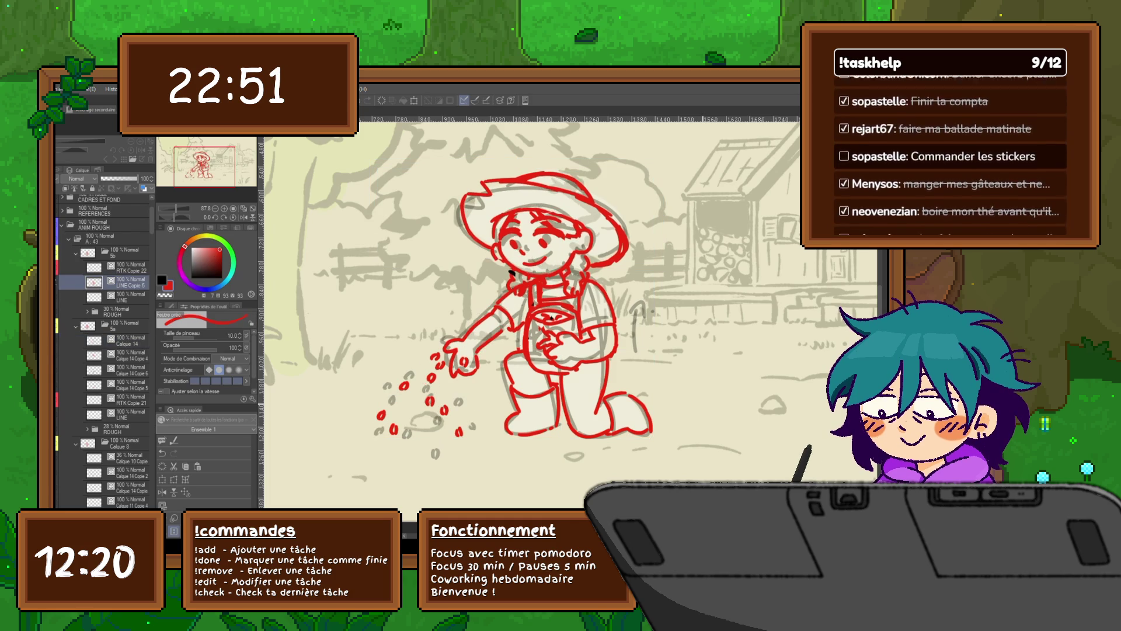
Compare with the Calque 14 frame, return to LINE Copie 5 and switch to the lasso.
{"action": "key", "text": "Right"}
{"action": "key", "text": "Left"}
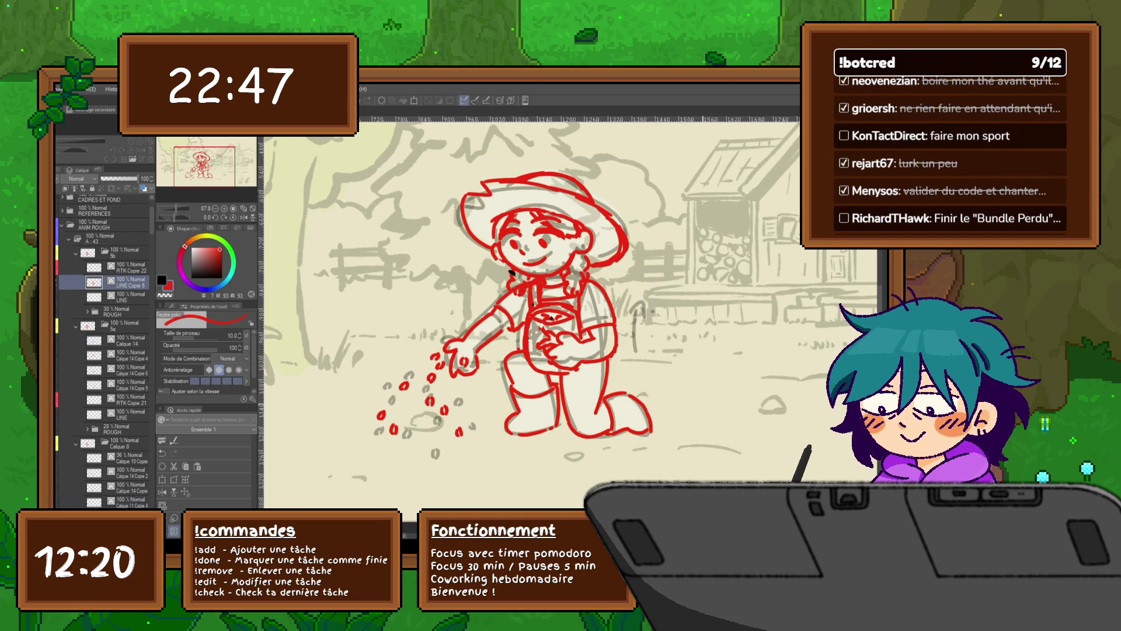
{"action": "key", "text": "m"}
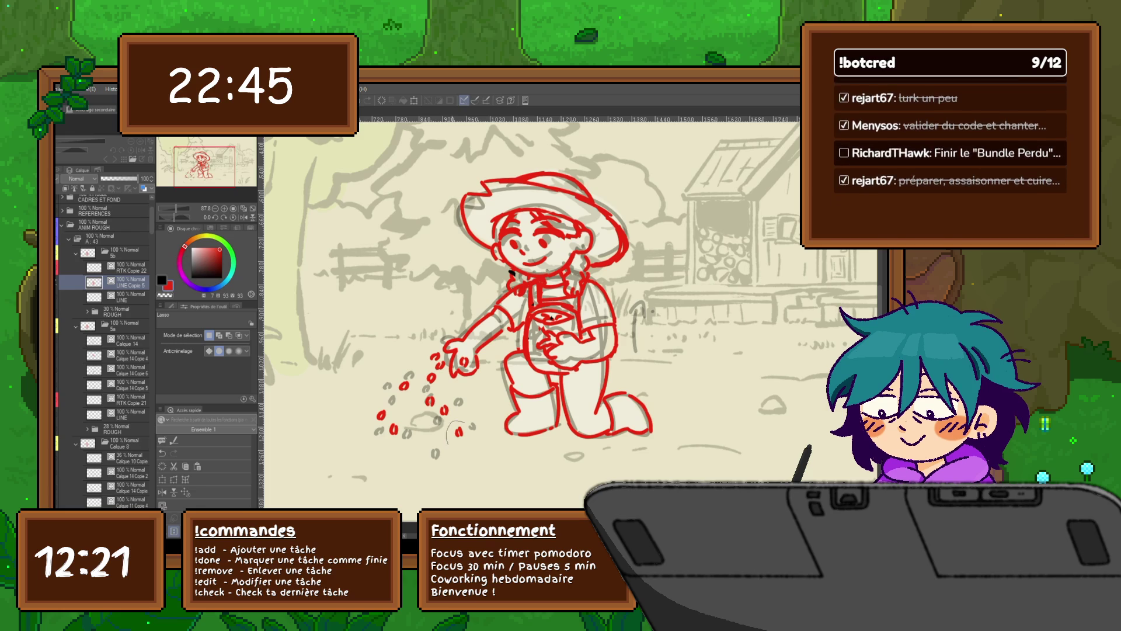
Lasso and nudge the first few red seeds below the hand one by one.
{"action": "left_click_drag", "start_coordinate": [451, 423], "coordinate": [448, 425]}
{"action": "key", "text": "ctrl+t"}
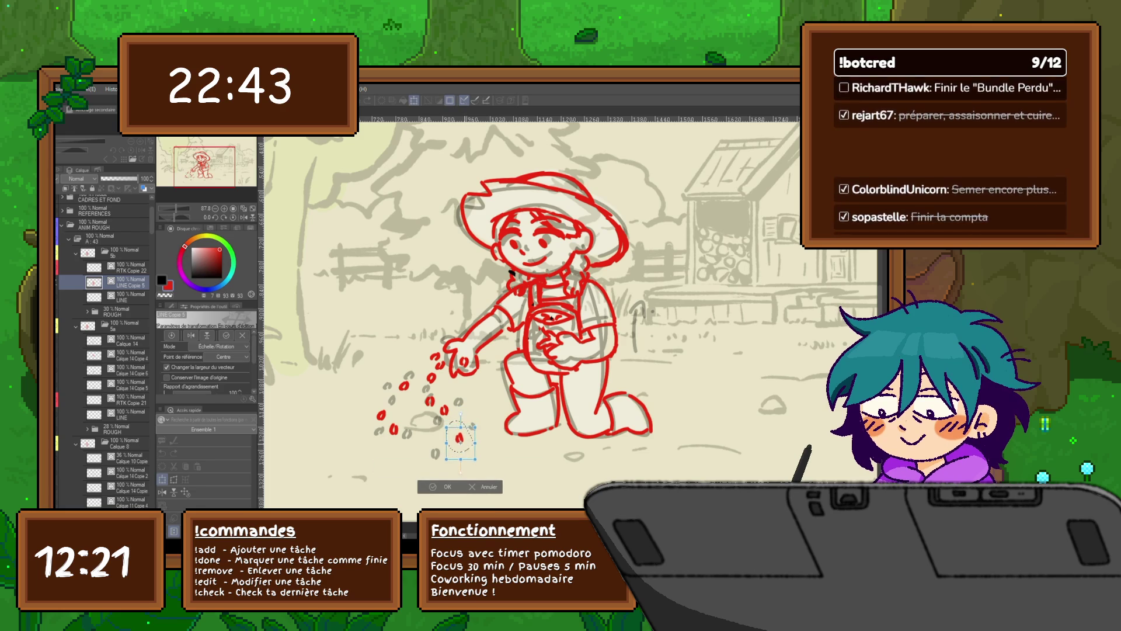
{"action": "key", "text": "Return"}
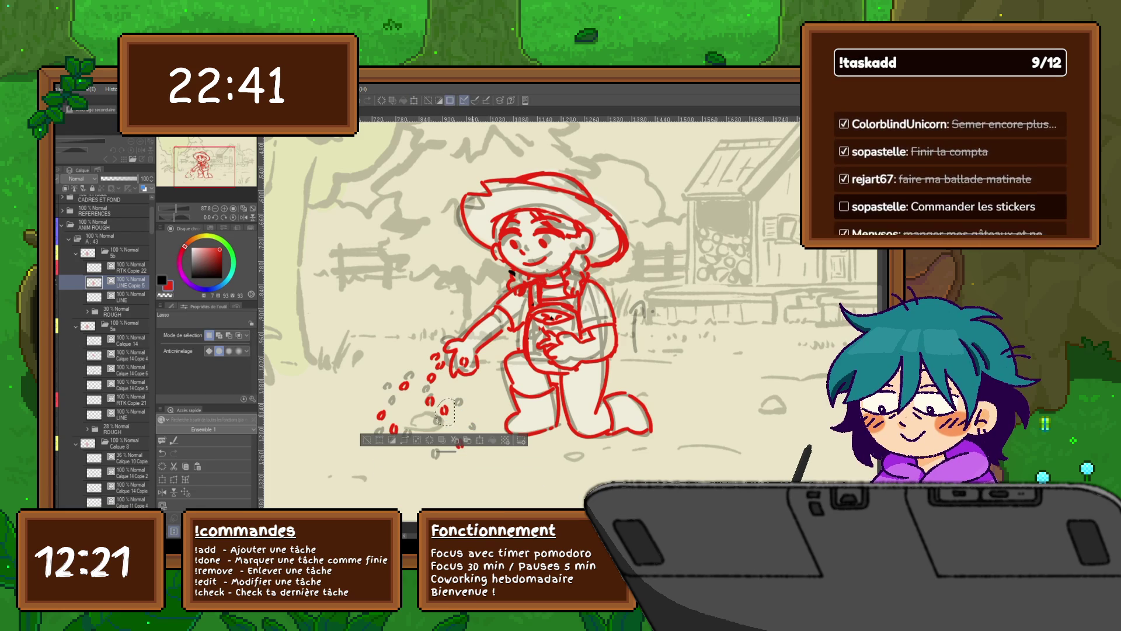
{"action": "key", "text": "ctrl+t"}
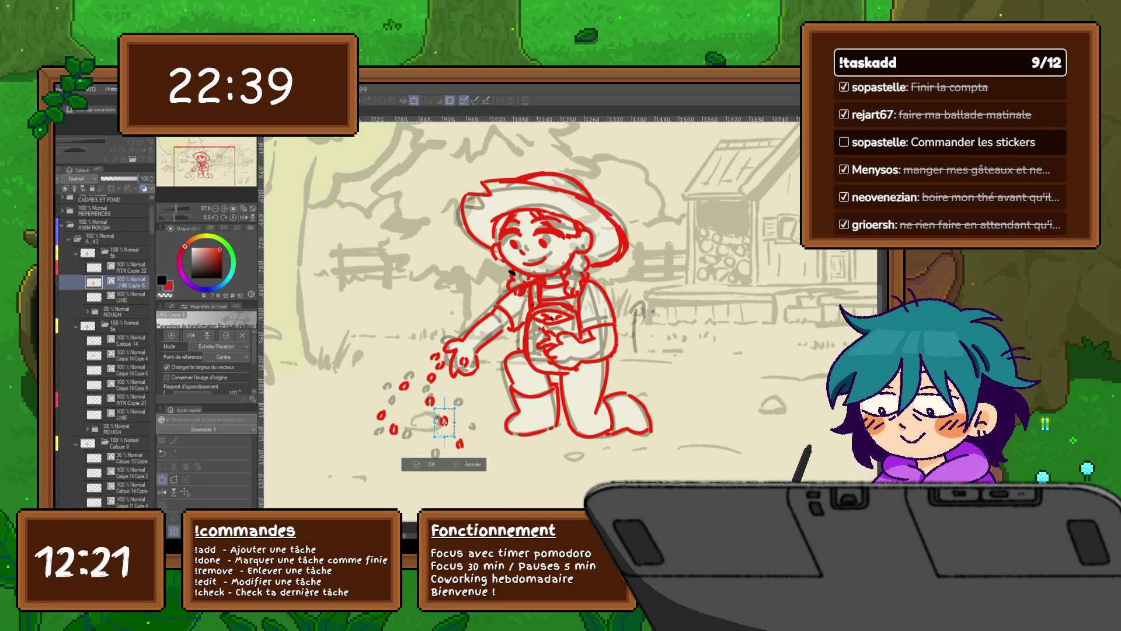
{"action": "key", "text": "Return"}
{"action": "left_click_drag", "start_coordinate": [422, 392], "coordinate": [424, 396]}
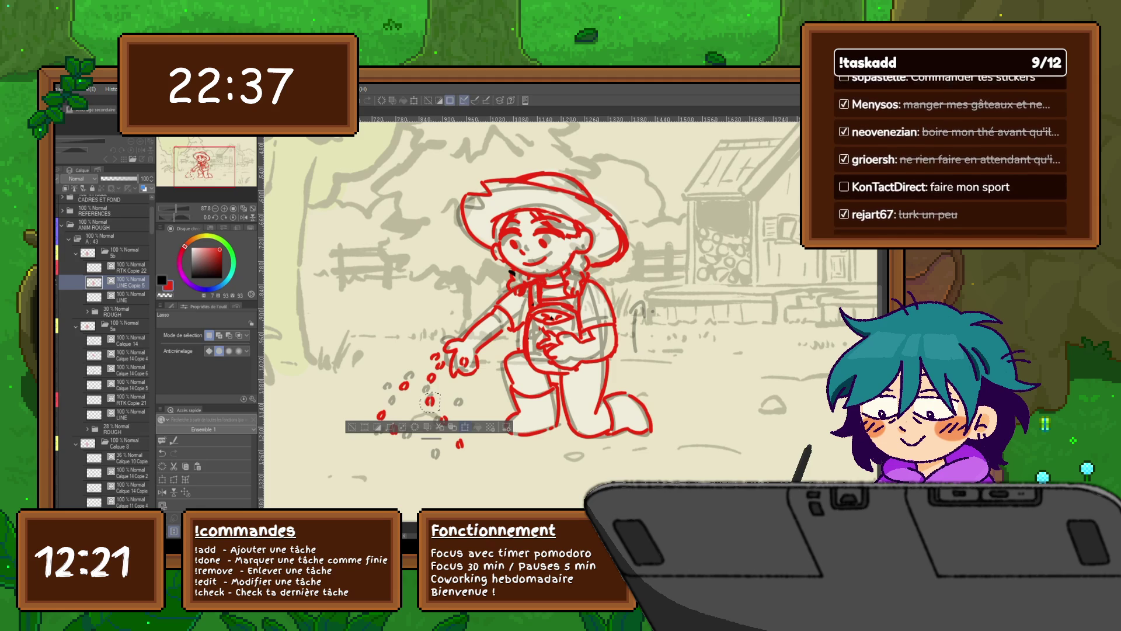
{"action": "key", "text": "ctrl+t"}
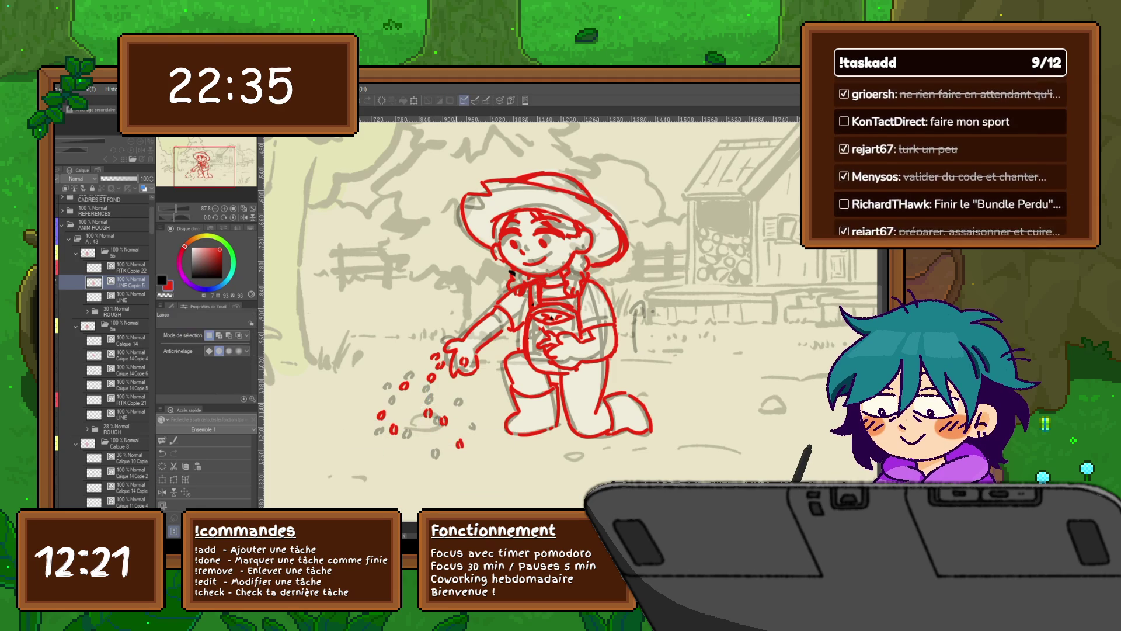
{"action": "key", "text": "Return"}
{"action": "left_click_drag", "start_coordinate": [387, 417], "coordinate": [391, 447]}
{"action": "key", "text": "ctrl+t"}
{"action": "key", "text": "Return"}
Reposition the remaining seeds near the hand, nudging each down and left.
{"action": "mouse_move", "coordinate": [368, 402]}
{"action": "left_mouse_down"}
{"action": "mouse_move", "coordinate": [392, 424]}
{"action": "mouse_move", "coordinate": [370, 430]}
{"action": "left_mouse_up"}
{"action": "key", "text": "ctrl+t"}
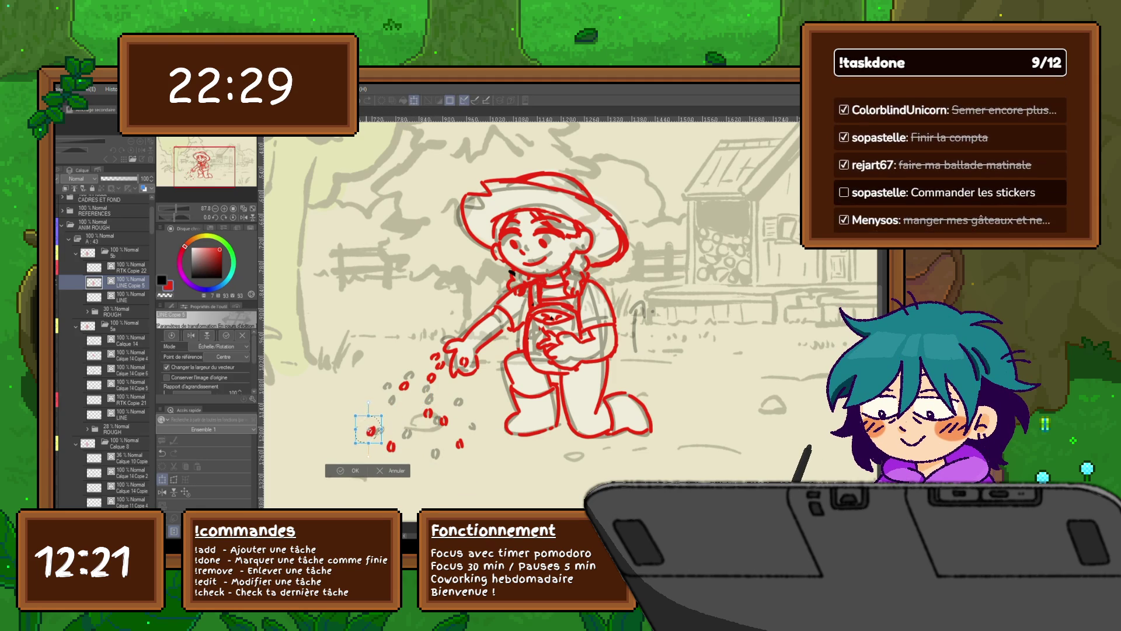
{"action": "key", "text": "Return"}
{"action": "mouse_move", "coordinate": [386, 375]}
{"action": "left_mouse_down"}
{"action": "mouse_move", "coordinate": [414, 391]}
{"action": "mouse_move", "coordinate": [393, 398]}
{"action": "left_mouse_up"}
{"action": "key", "text": "ctrl+t"}
{"action": "key", "text": "Return"}
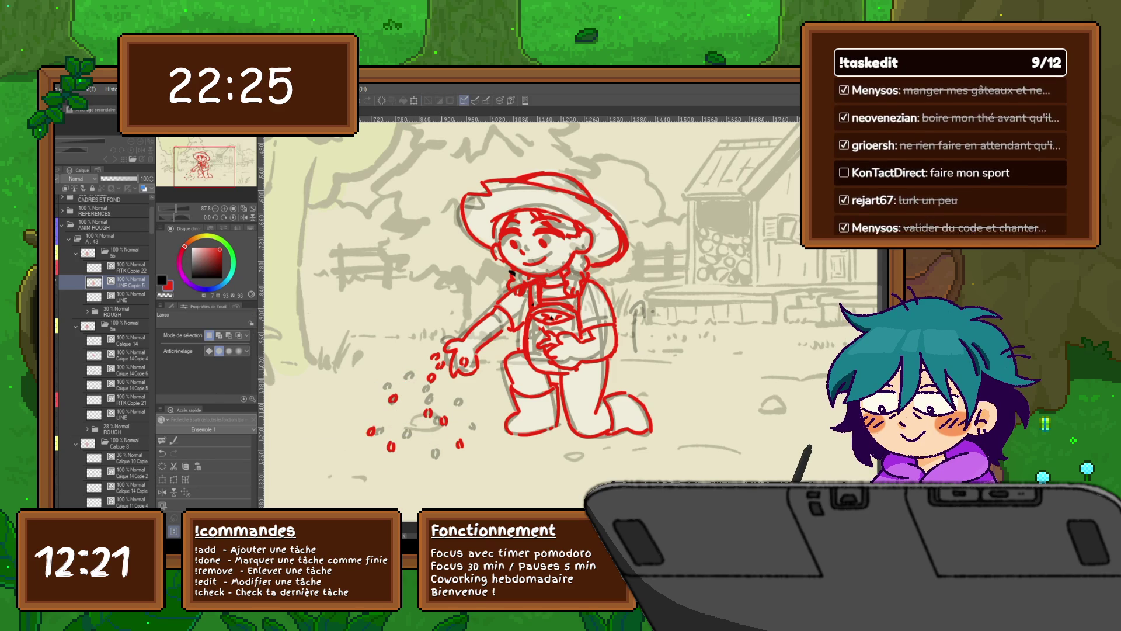
{"action": "left_click_drag", "start_coordinate": [421, 372], "coordinate": [425, 391]}
{"action": "key", "text": "ctrl+t"}
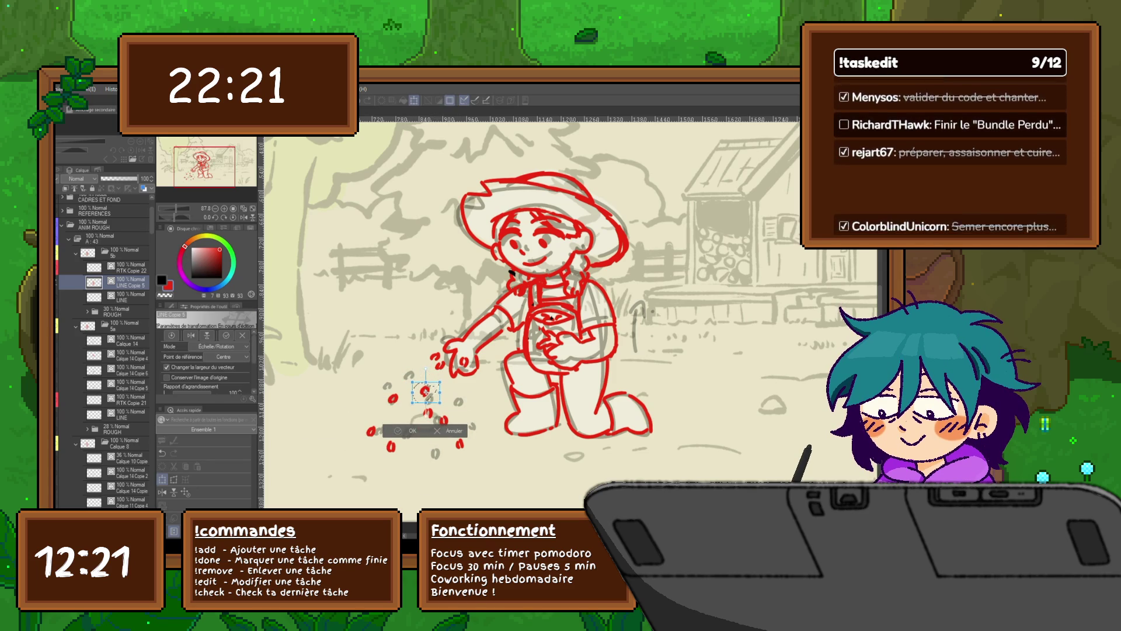
{"action": "key", "text": "Return"}
{"action": "mouse_move", "coordinate": [424, 353]}
{"action": "left_mouse_down"}
{"action": "mouse_move", "coordinate": [427, 369]}
{"action": "mouse_move", "coordinate": [423, 361]}
{"action": "left_mouse_up"}
{"action": "key", "text": "ctrl+t"}
{"action": "key", "text": "Return"}
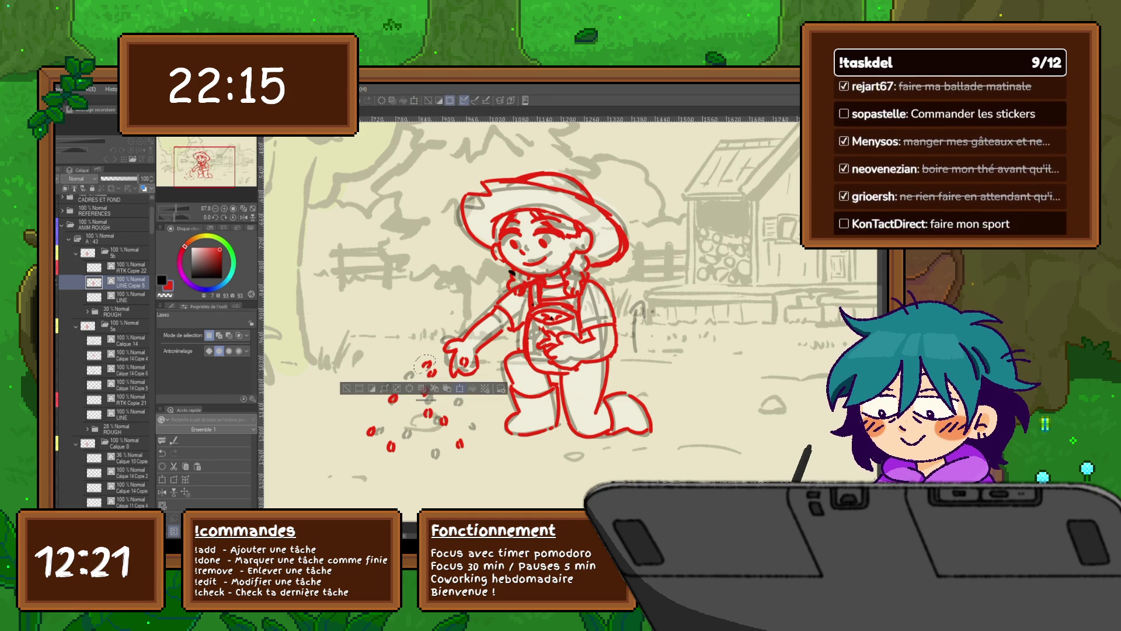
Move the last selected seed to the right and further down.
{"action": "key", "text": "ctrl+t"}
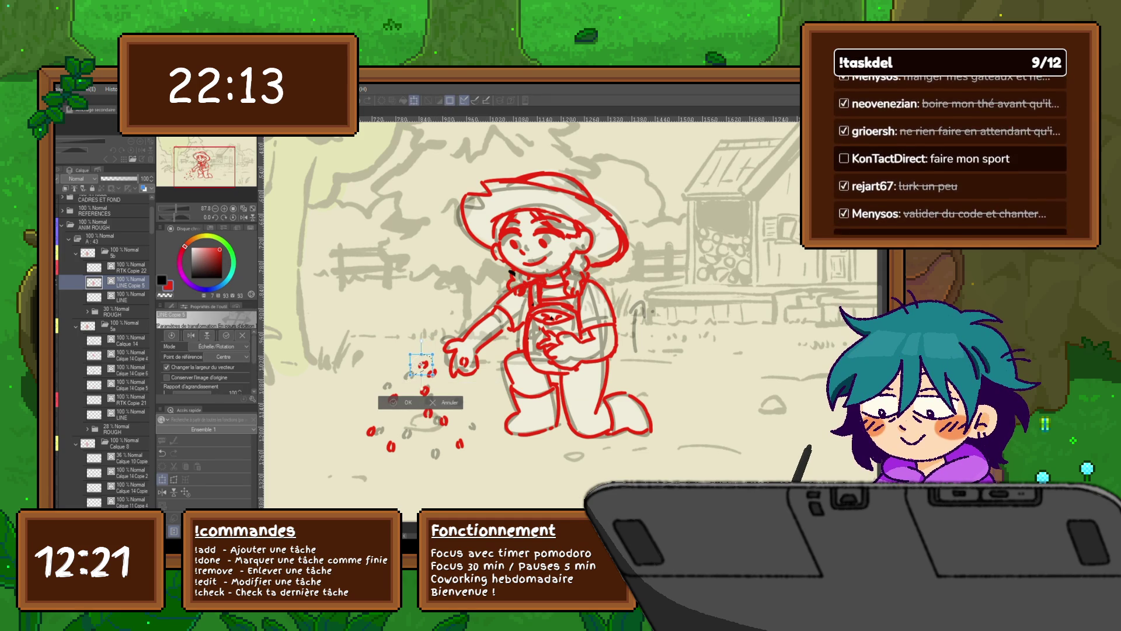
{"action": "left_click_drag", "start_coordinate": [423, 364], "coordinate": [462, 359]}
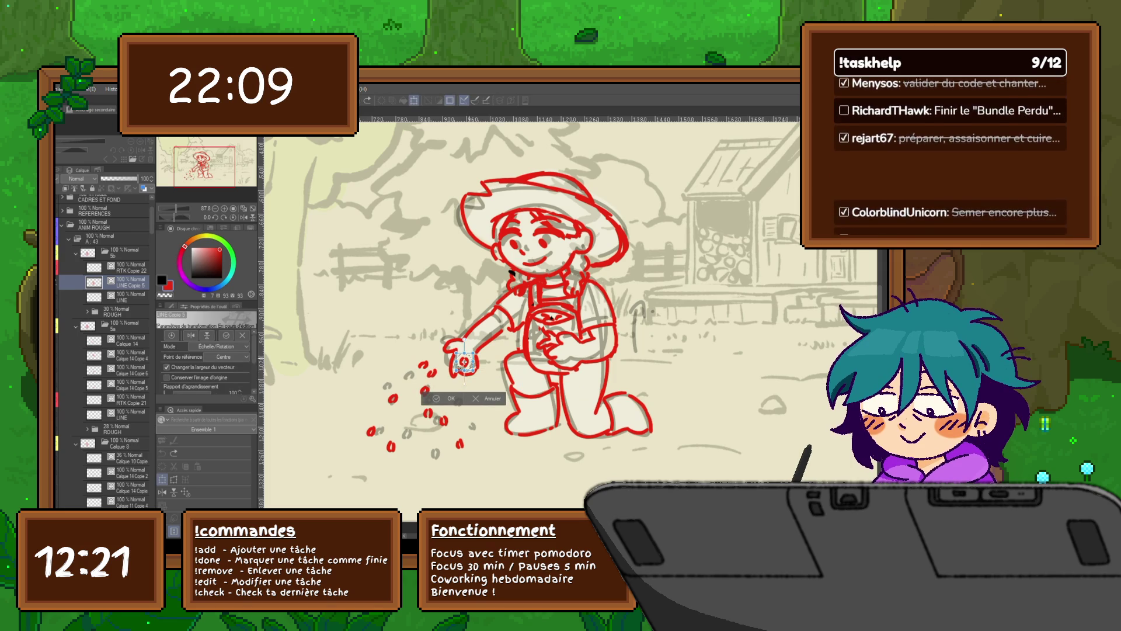
{"action": "left_click_drag", "start_coordinate": [462, 360], "coordinate": [462, 386]}
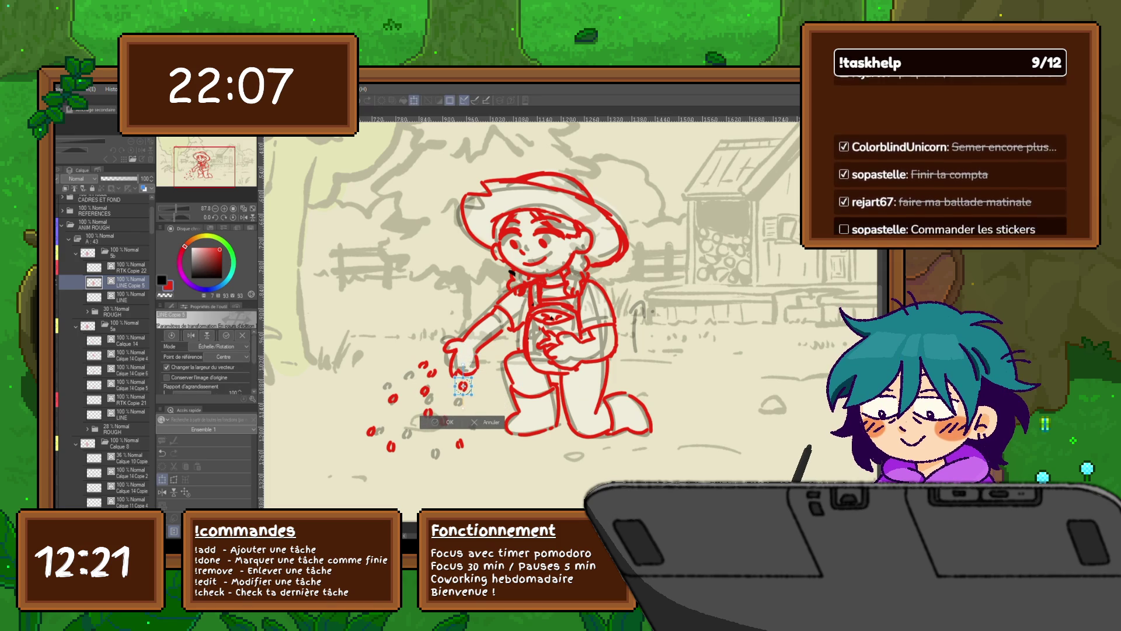
{"action": "key", "text": "Return"}
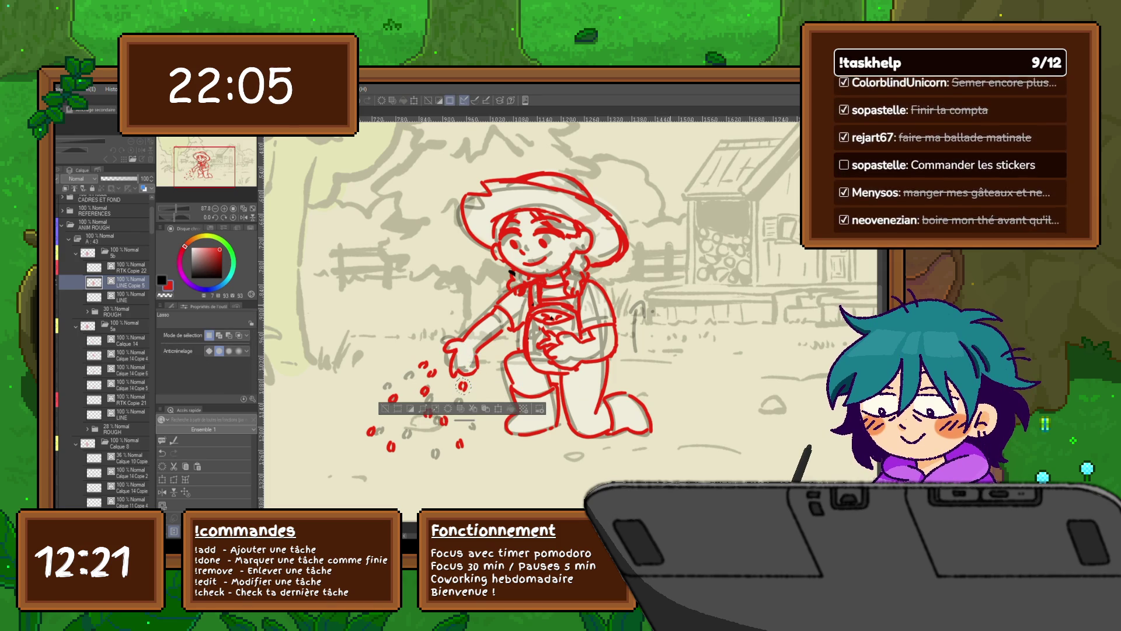
Flip between neighbouring frames to check the seed spacing, then lasso the outstretched hand.
{"action": "key", "text": "Right"}
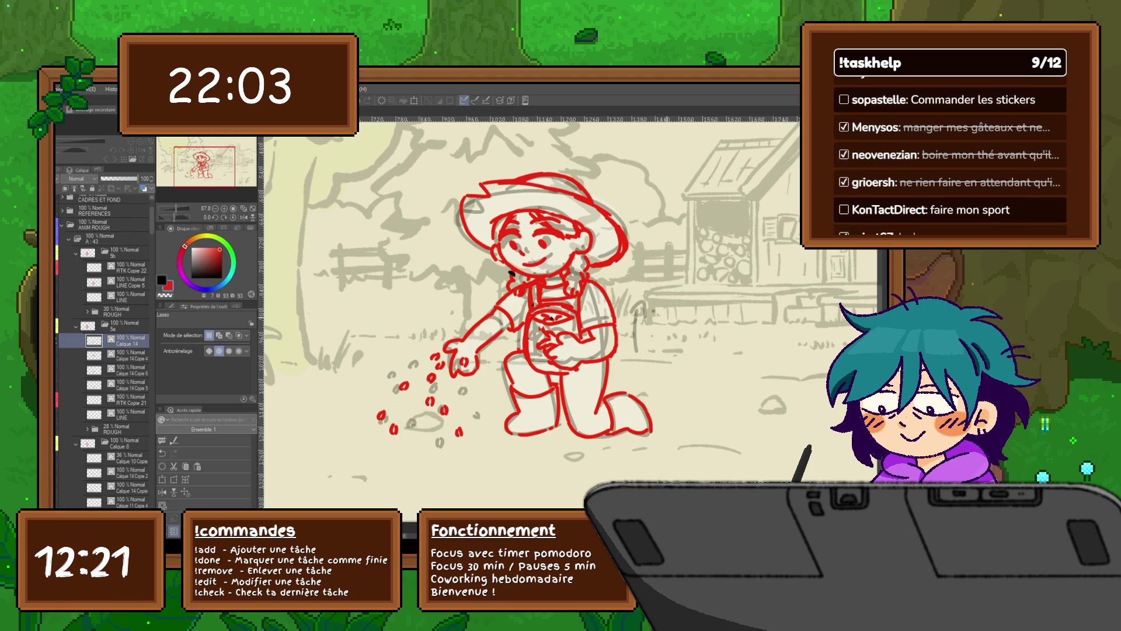
{"action": "key", "text": "Left"}
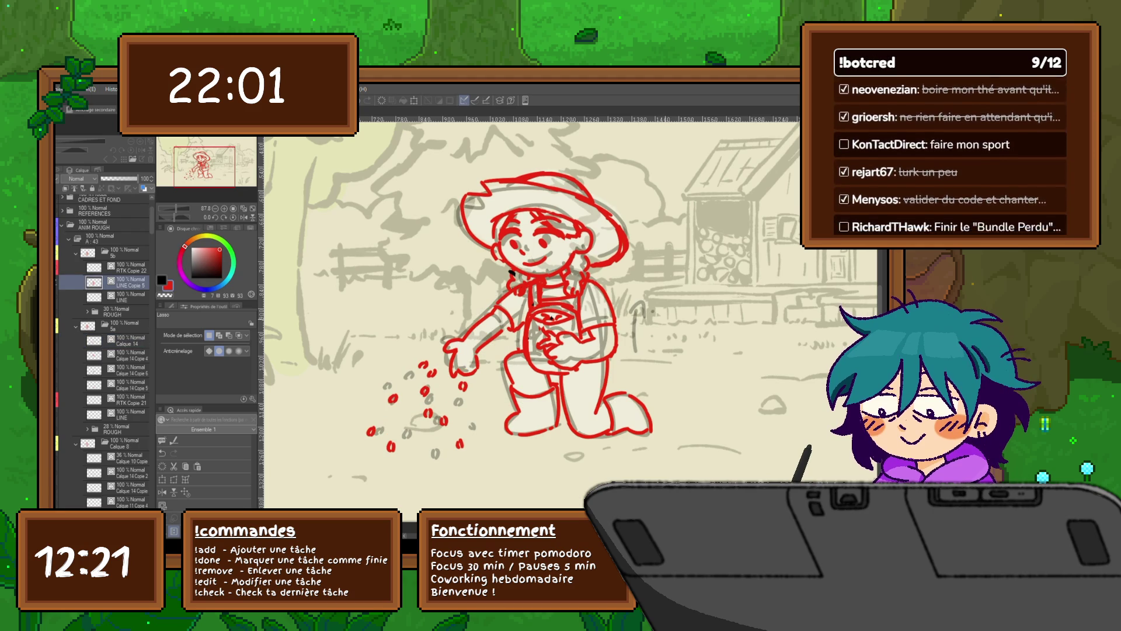
{"action": "key", "text": "Right"}
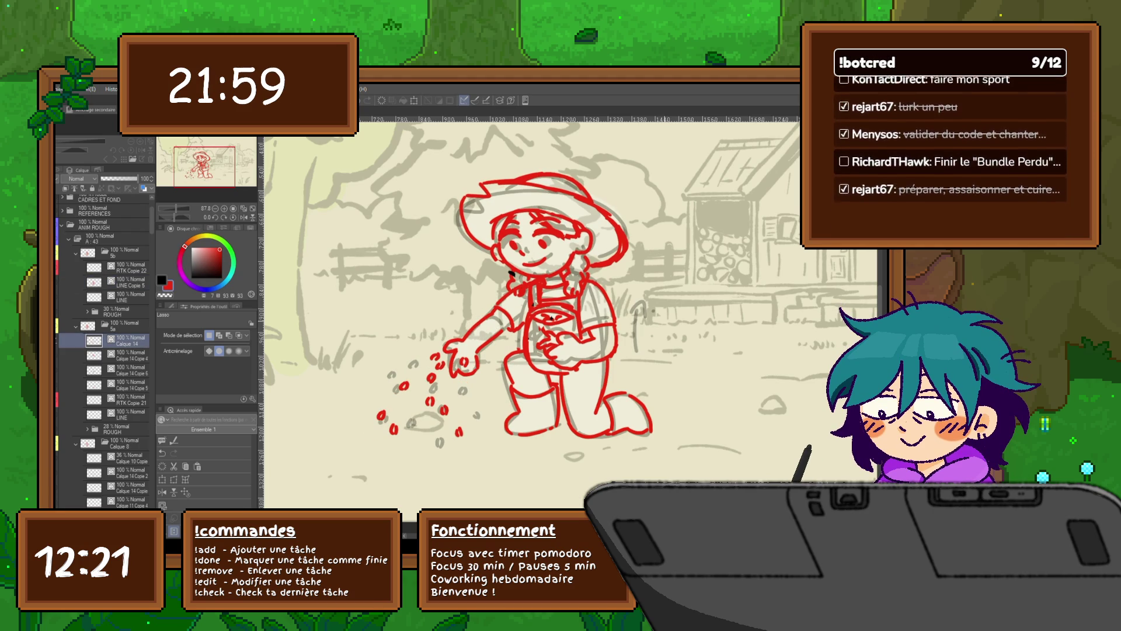
{"action": "key", "text": "Left"}
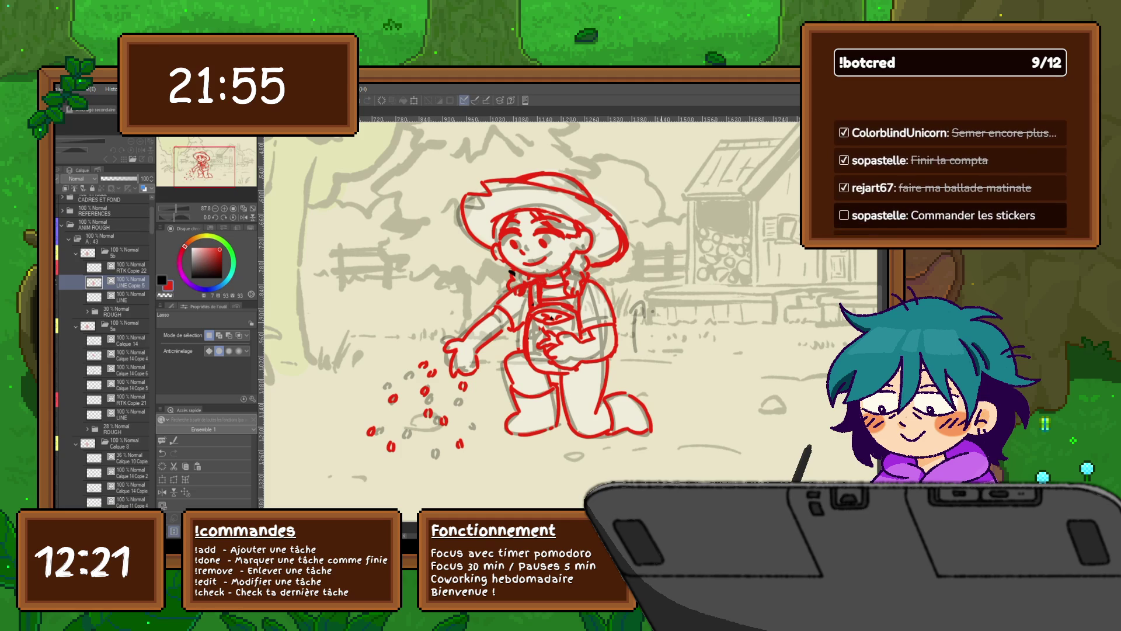
{"action": "key", "text": "Right"}
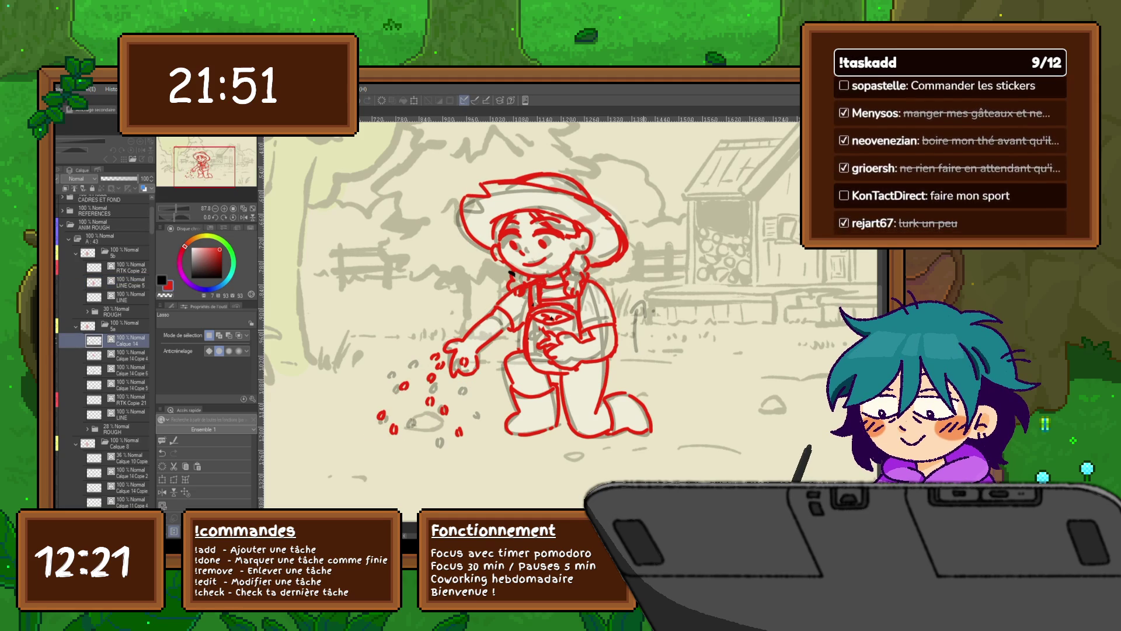
{"action": "key", "text": "Right"}
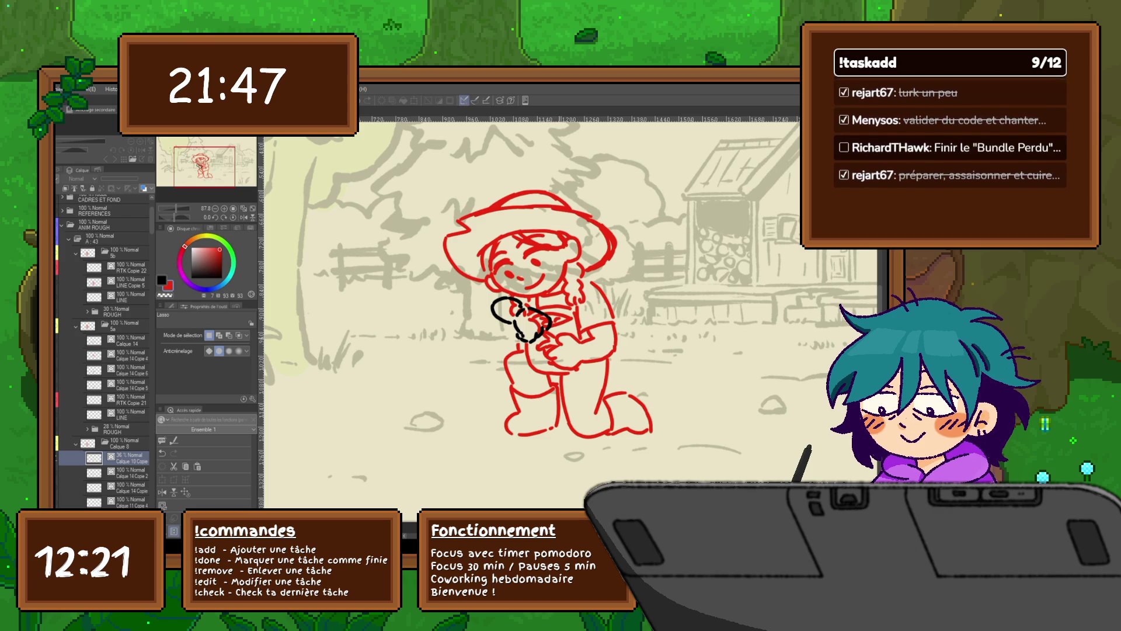
{"action": "key", "text": "Left"}
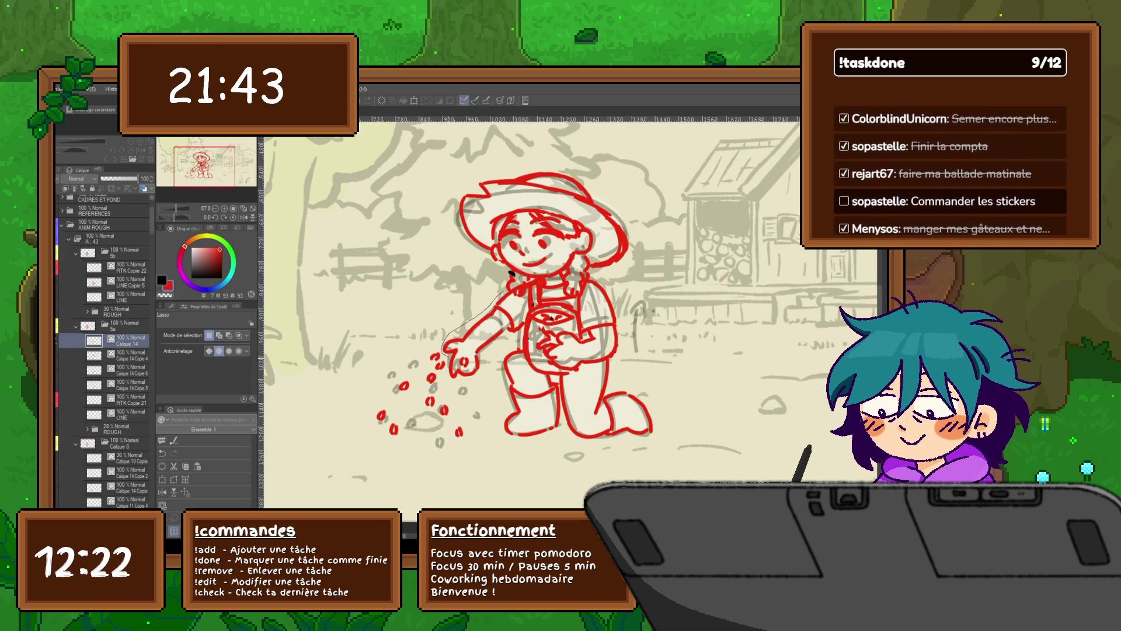
{"action": "left_click_drag", "start_coordinate": [469, 390], "coordinate": [517, 335]}
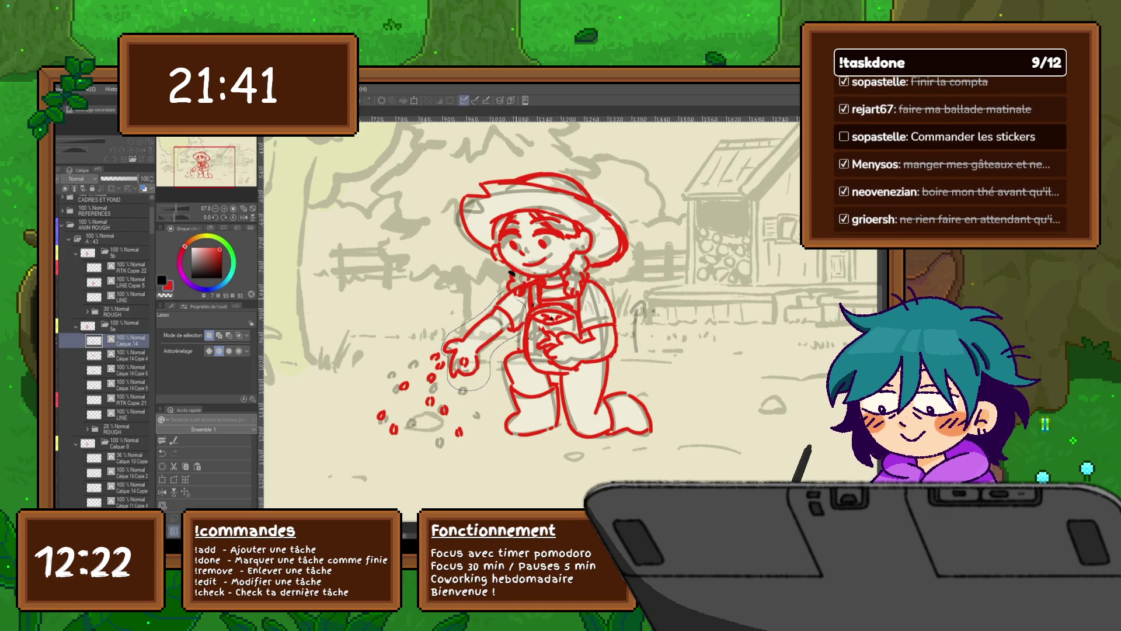
Transform the selected hand to make it slightly longer downward and wider to the right.
{"action": "key", "text": "ctrl+t"}
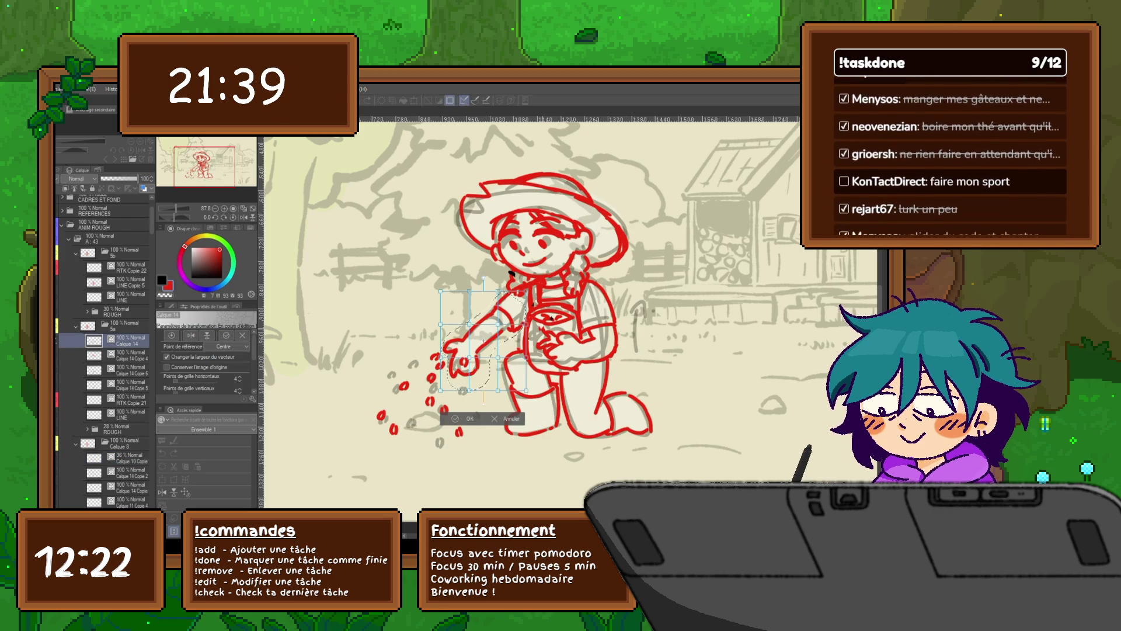
{"action": "left_click_drag", "start_coordinate": [482, 410], "coordinate": [482, 399]}
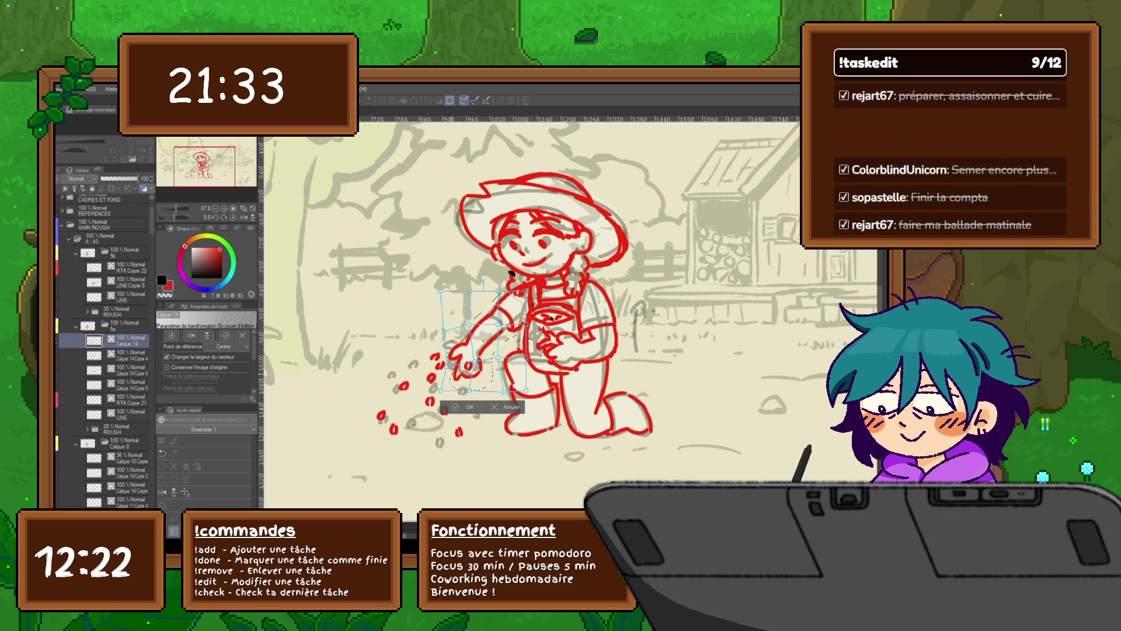
{"action": "left_click_drag", "start_coordinate": [481, 393], "coordinate": [481, 397]}
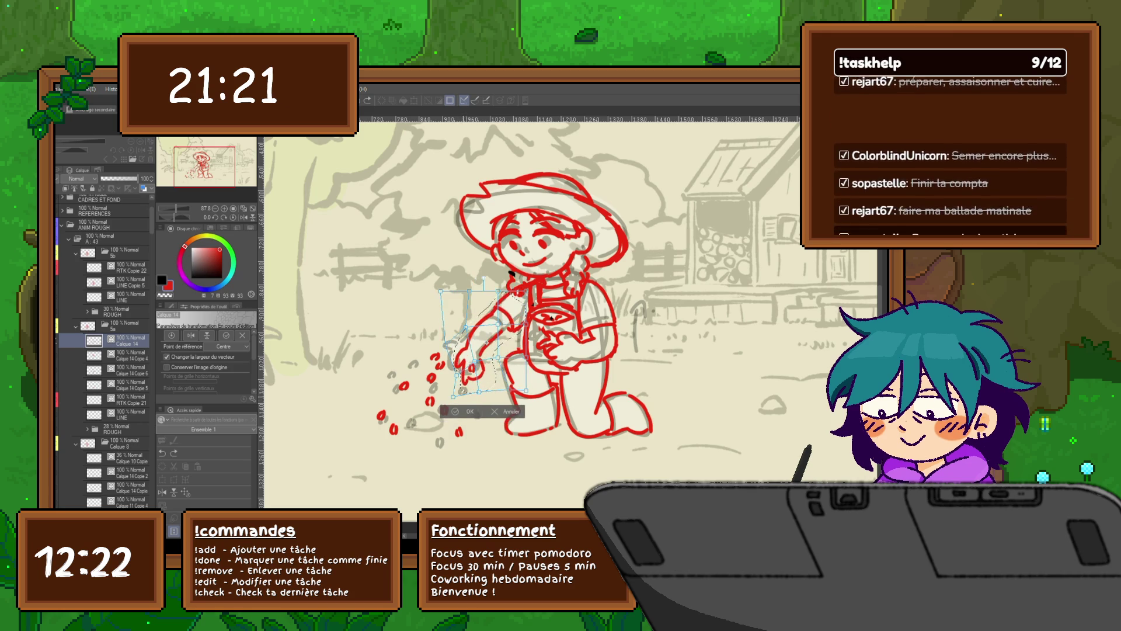
{"action": "left_click_drag", "start_coordinate": [482, 392], "coordinate": [482, 396]}
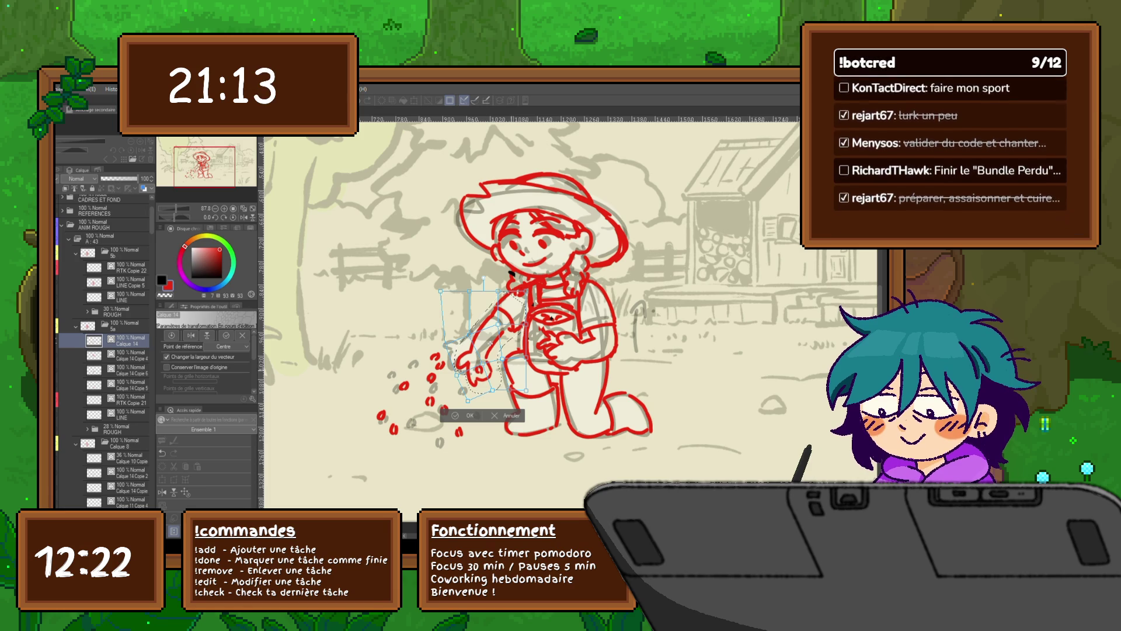
{"action": "left_click_drag", "start_coordinate": [526, 386], "coordinate": [531, 382]}
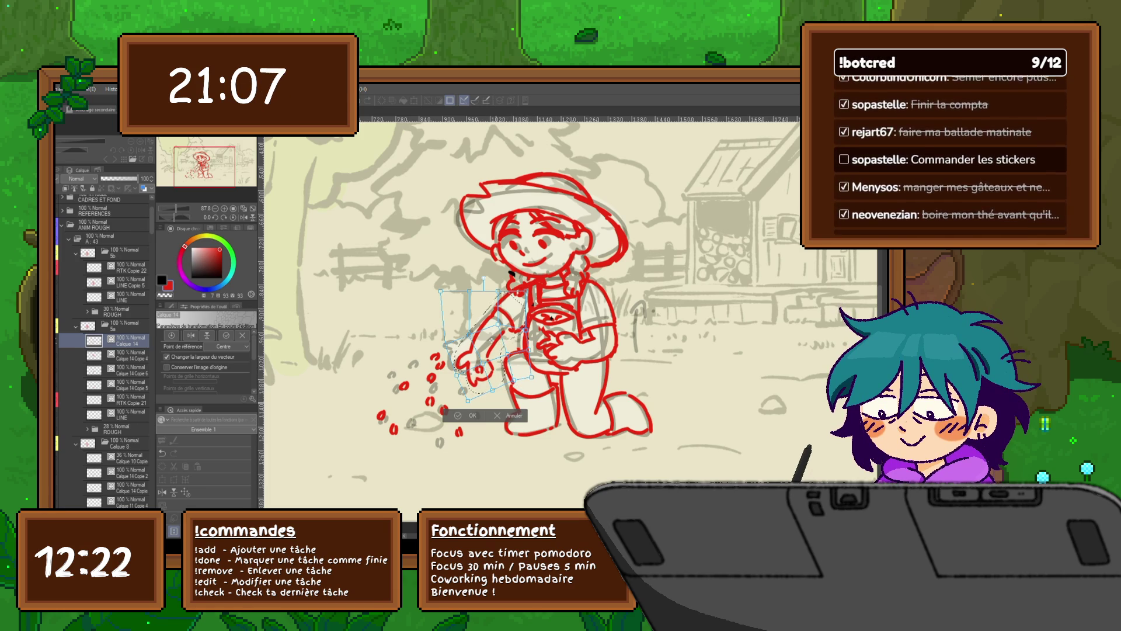
{"action": "key", "text": "Return"}
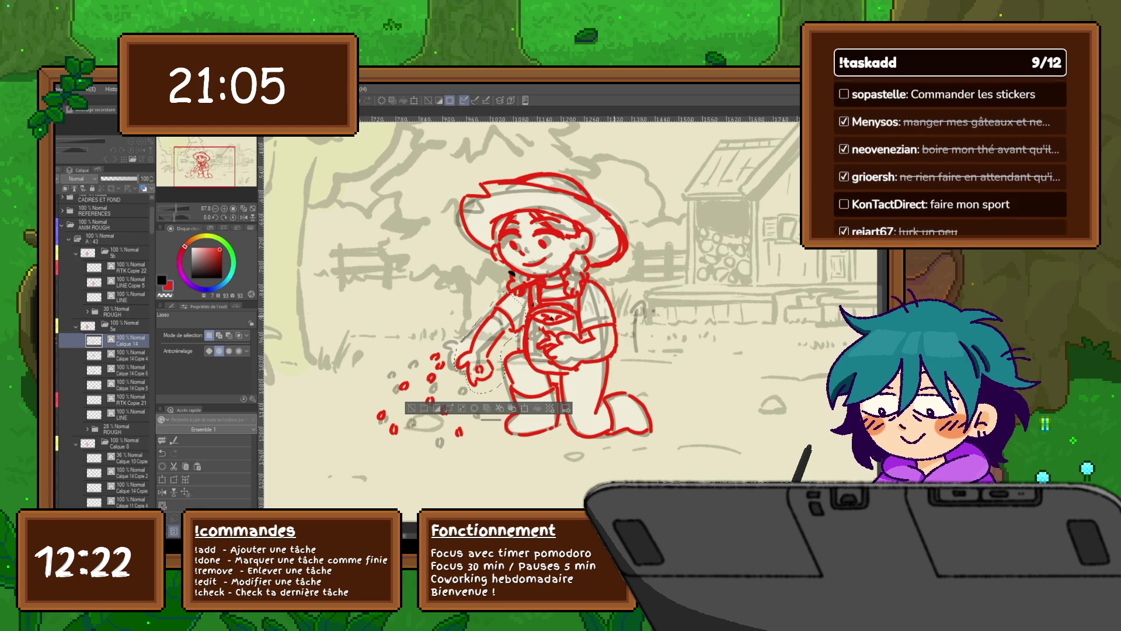
Flip between the two seed-scattering frames to compare the reshaped hand, then lasso the throwing arm.
{"action": "key", "text": "Right"}
{"action": "key", "text": "Left"}
{"action": "key", "text": "Right"}
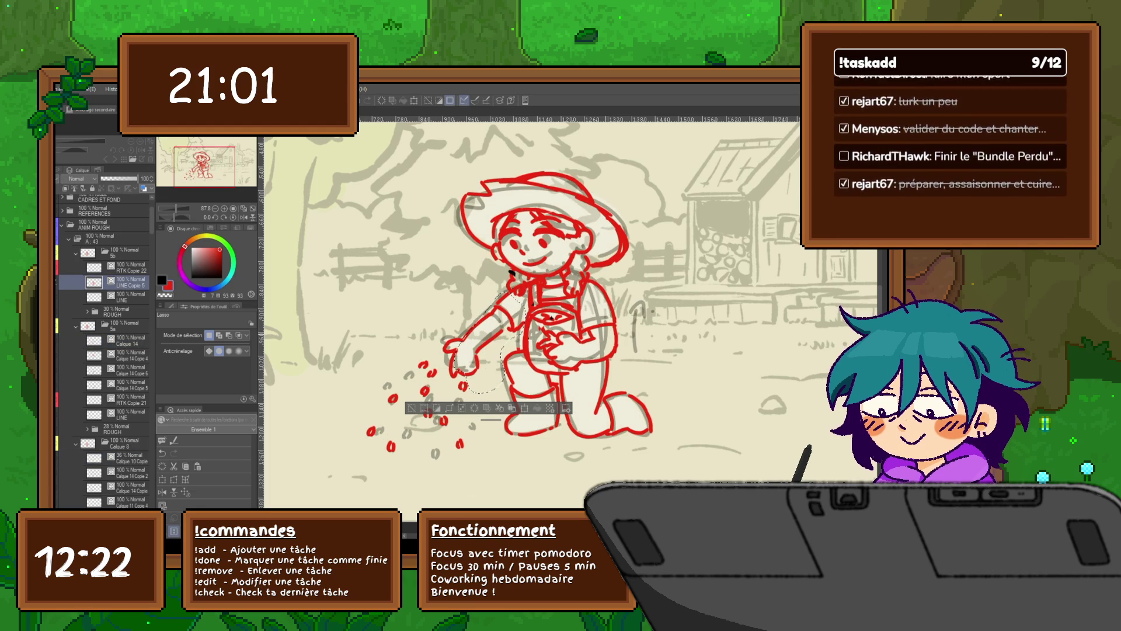
{"action": "key", "text": "Left"}
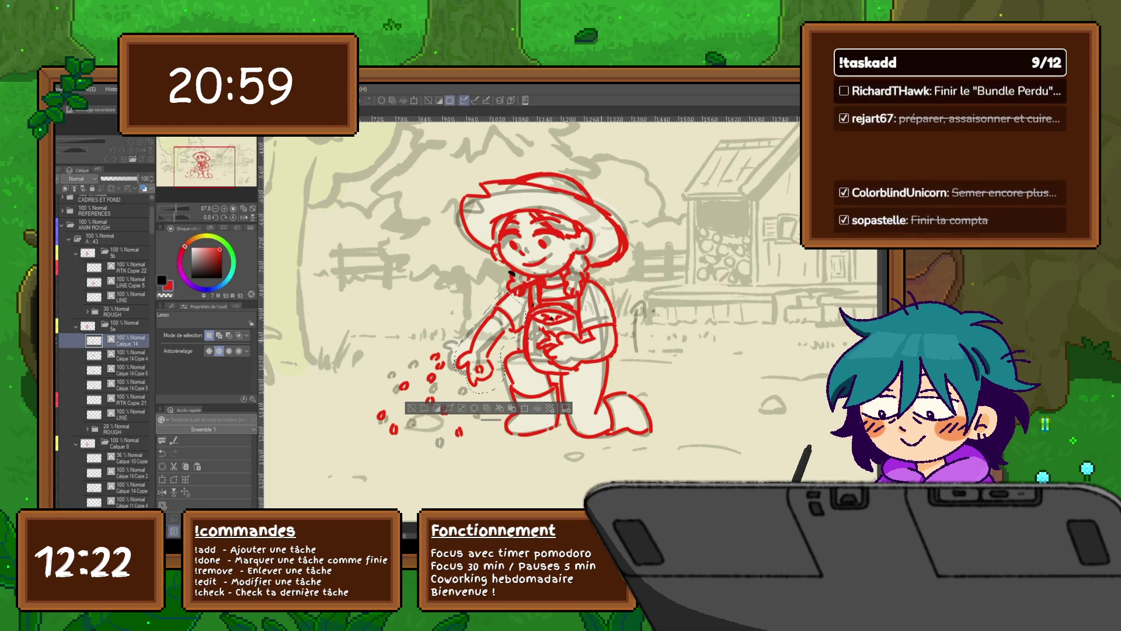
{"action": "key", "text": "Right"}
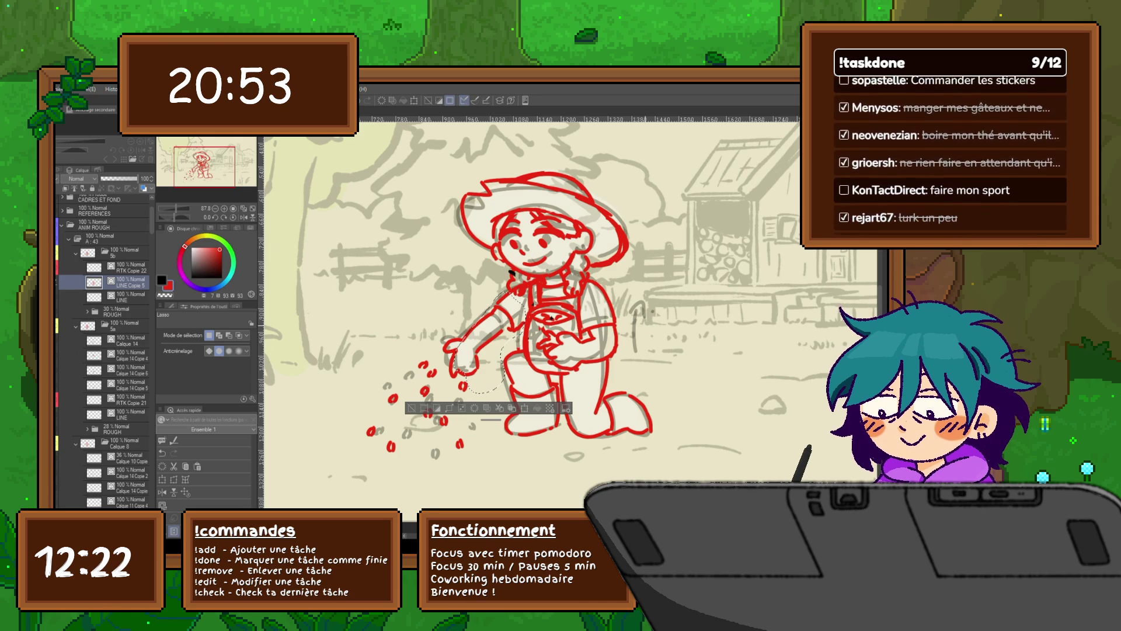
{"action": "key", "text": "Left"}
{"action": "key", "text": "Left"}
{"action": "key", "text": "ctrl+d"}
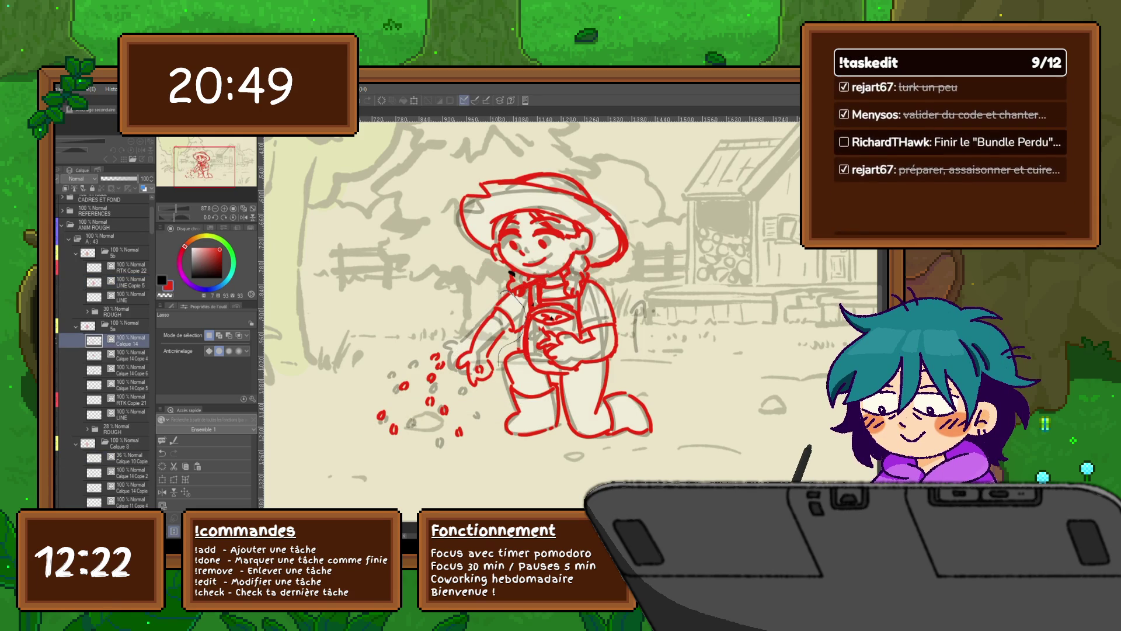
{"action": "left_click_drag", "start_coordinate": [525, 293], "coordinate": [451, 298]}
Rotate the selected arm slightly with a transform and clear the selection.
{"action": "key", "text": "ctrl+t"}
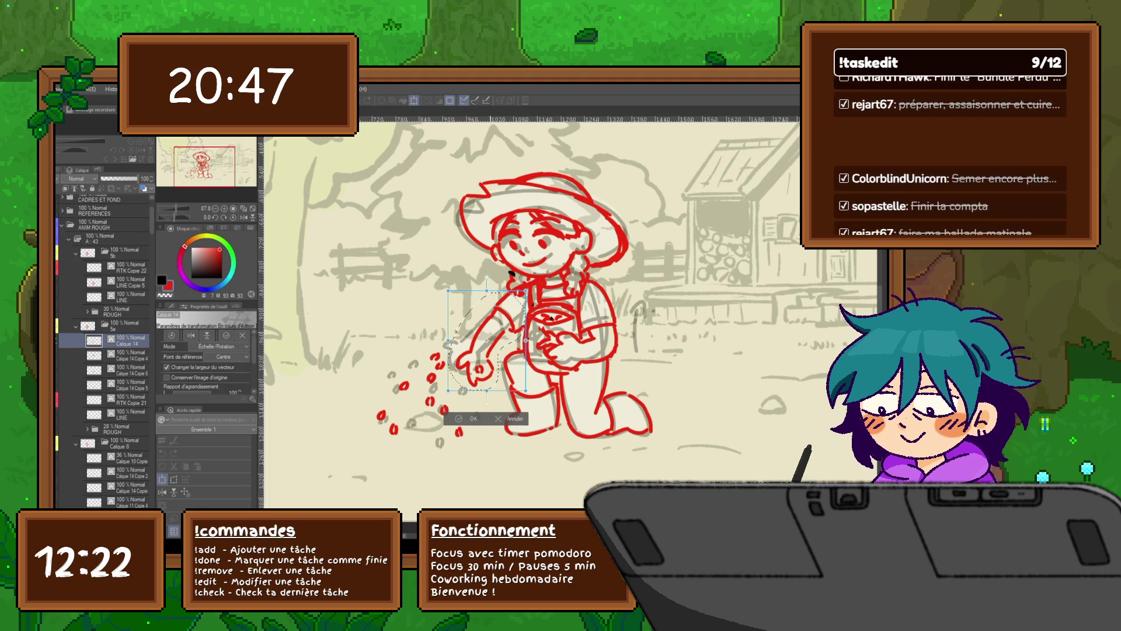
{"action": "left_click_drag", "start_coordinate": [526, 390], "coordinate": [533, 393]}
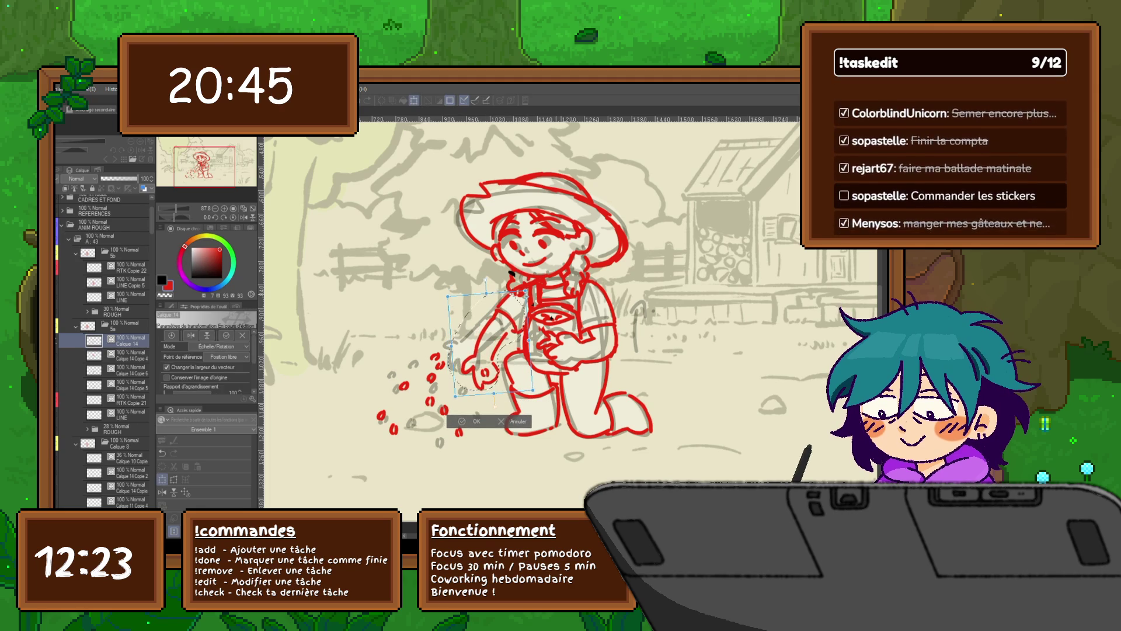
{"action": "key", "text": "Return"}
{"action": "key", "text": "ctrl+d"}
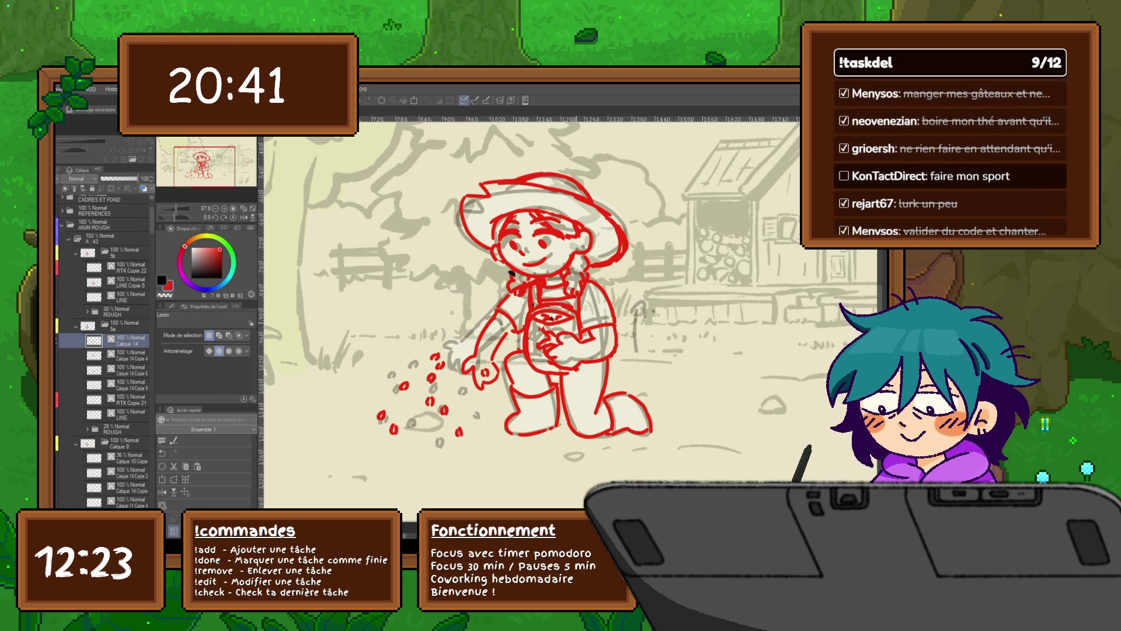
{"action": "key", "text": "p"}
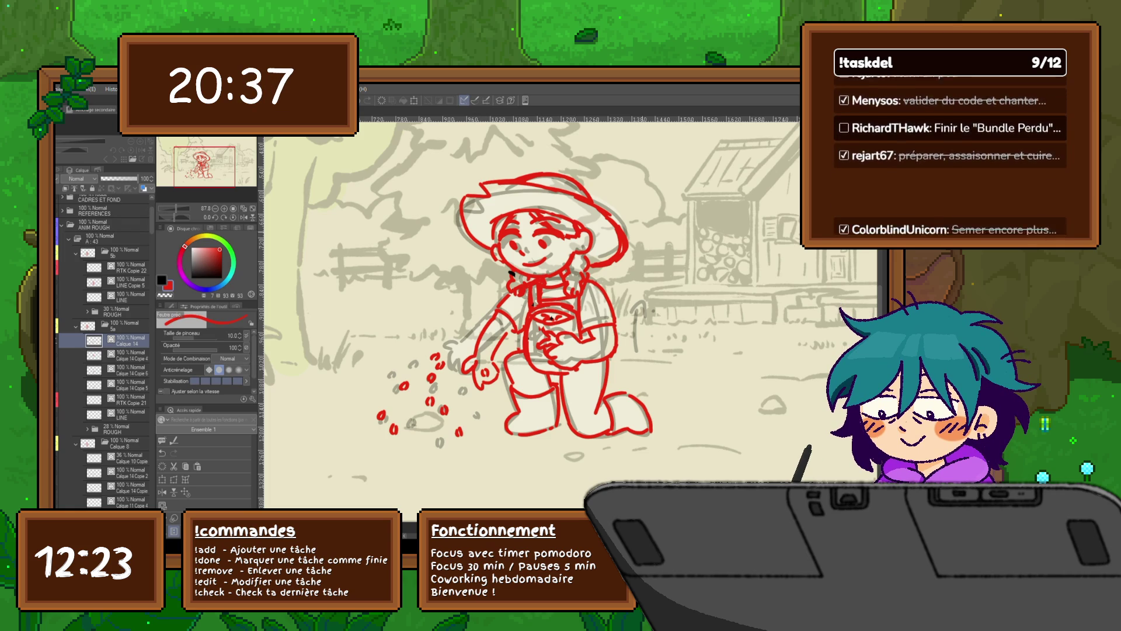
Lasso the hand and seeds, nudge them with a transform, and commit it.
{"action": "key", "text": "m"}
{"action": "left_click_drag", "start_coordinate": [464, 354], "coordinate": [480, 376]}
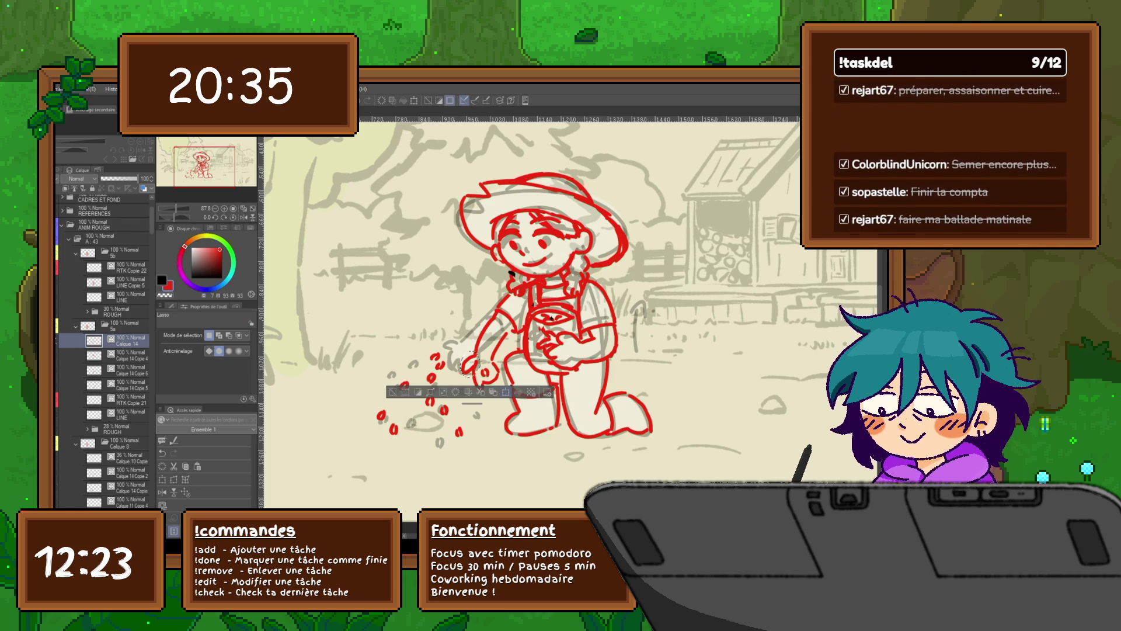
{"action": "key", "text": "ctrl+t"}
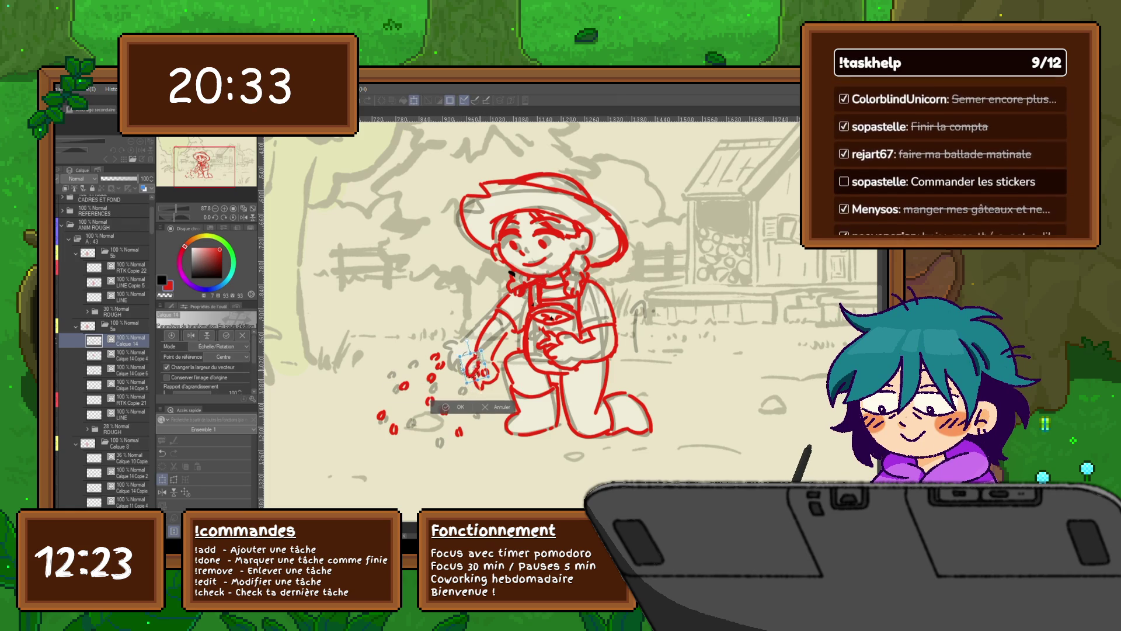
{"action": "key", "text": "Return"}
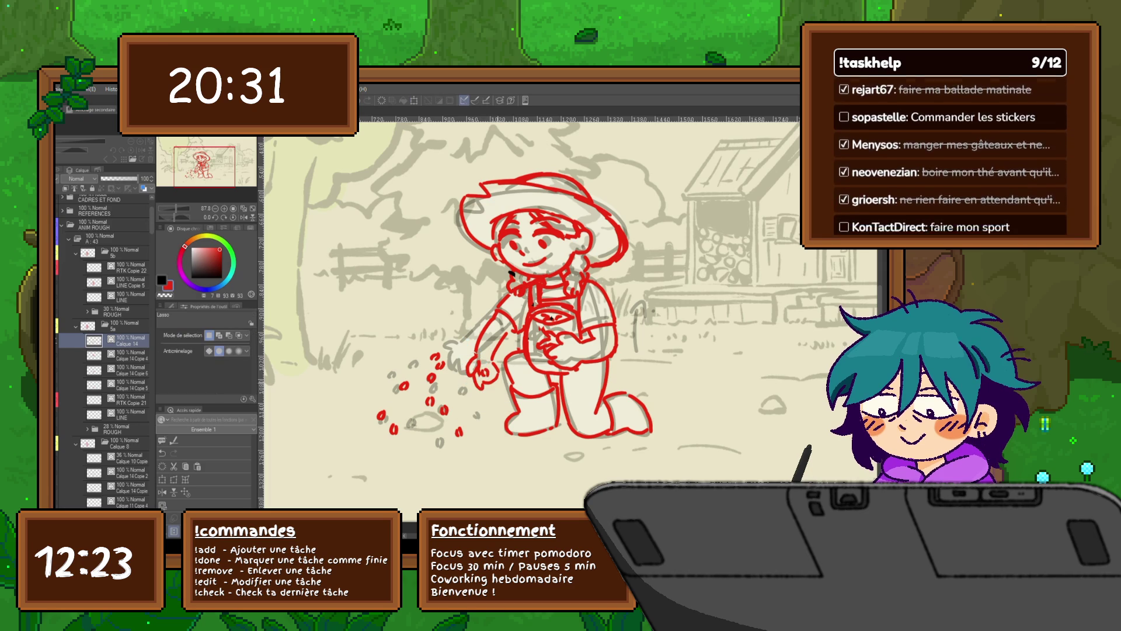
{"action": "key", "text": "p"}
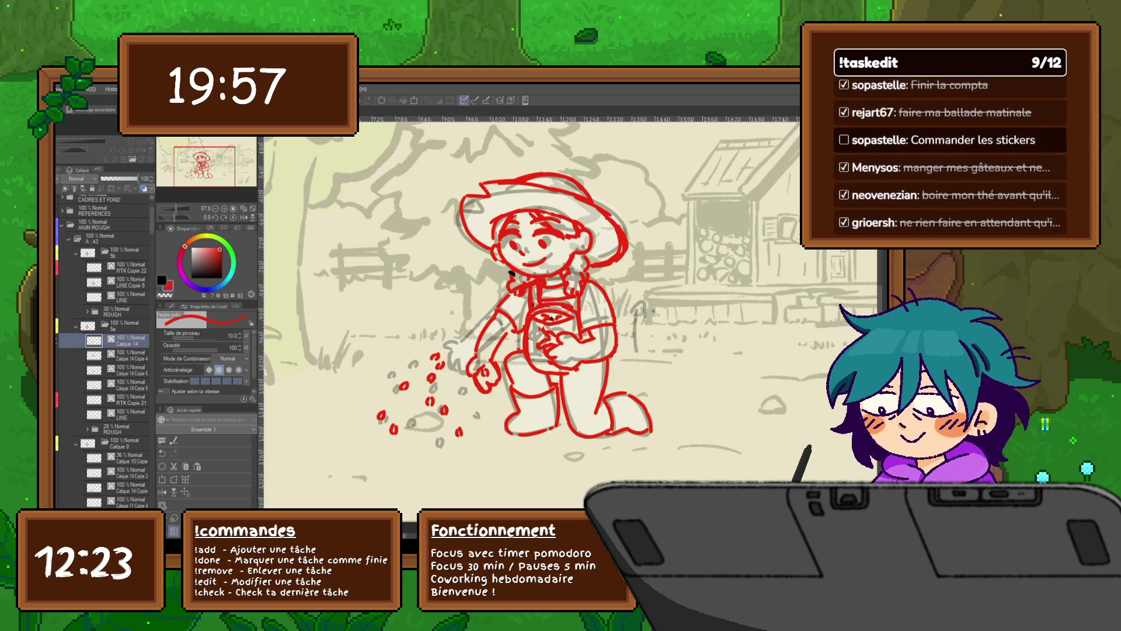
Flip to the outstretched-arm frame, comparing it against the arm-down frame.
{"action": "key", "text": "ctrl+Right"}
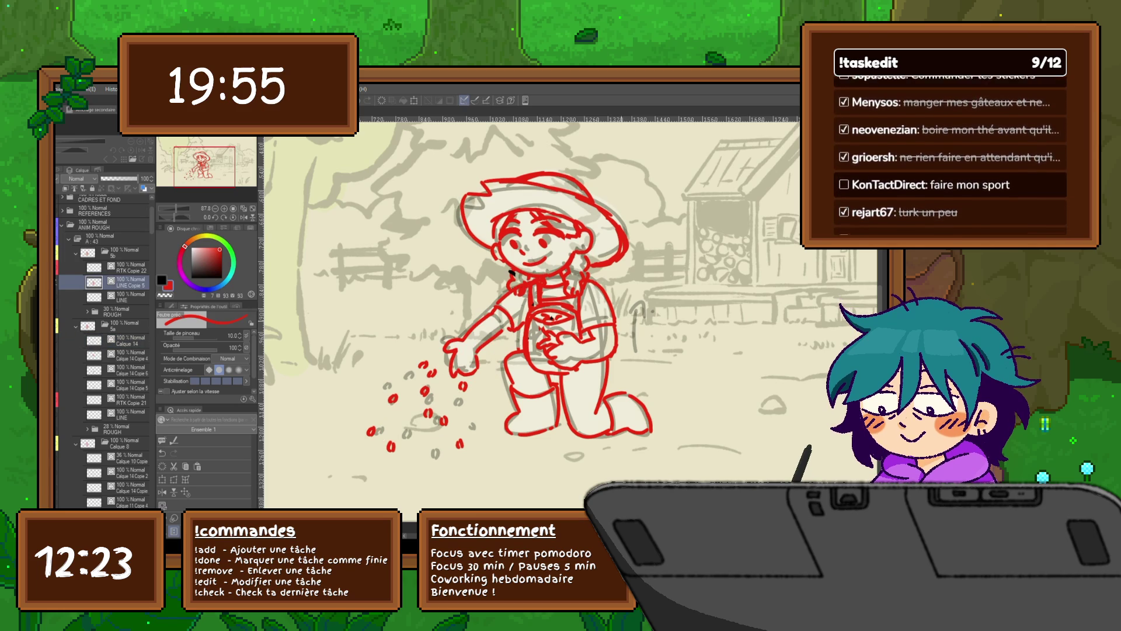
{"action": "key", "text": "ctrl+Left"}
{"action": "key", "text": "ctrl+Right"}
{"action": "key", "text": "m"}
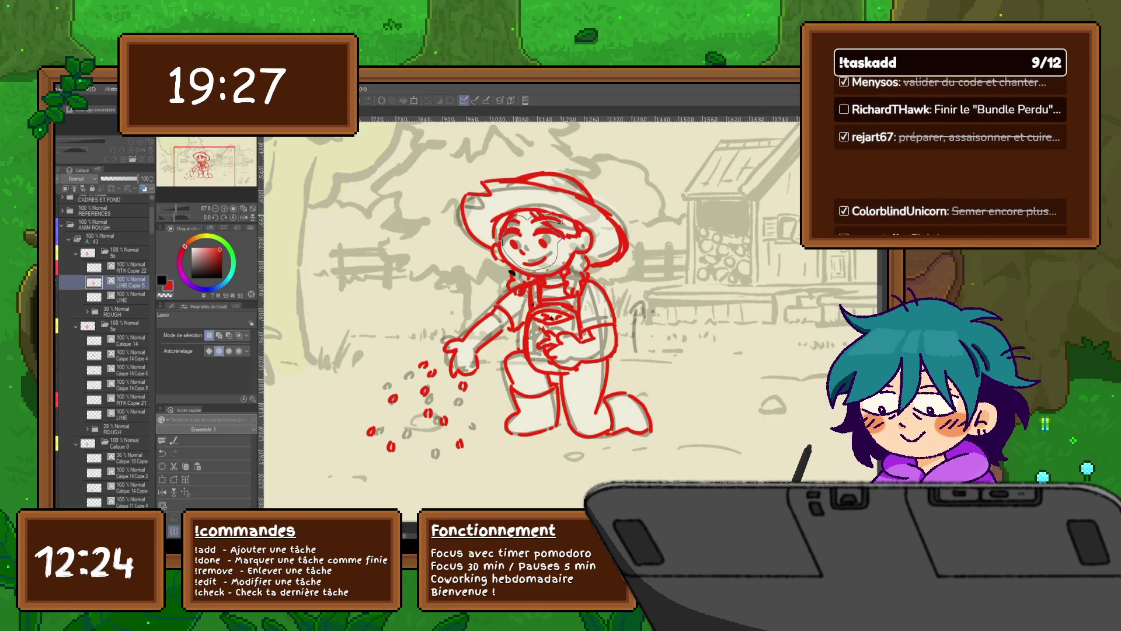
Lasso the farmer's face and adjust its placement with a transform, checking the neighbouring frame.
{"action": "left_click_drag", "start_coordinate": [504, 214], "coordinate": [508, 219]}
{"action": "key", "text": "ctrl+t"}
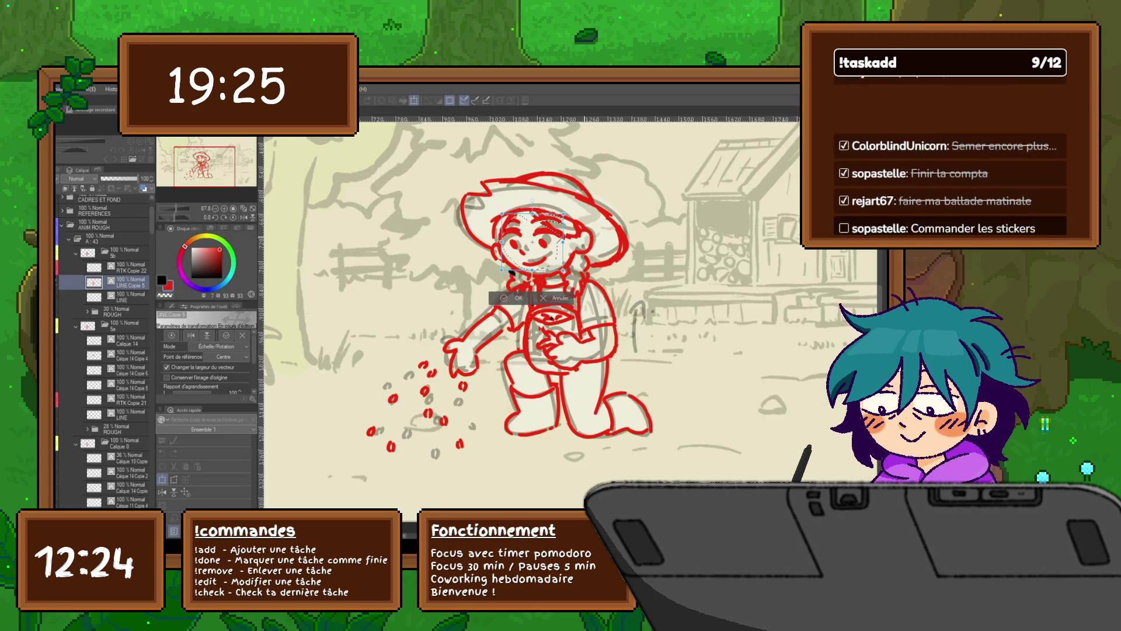
{"action": "key", "text": "Return"}
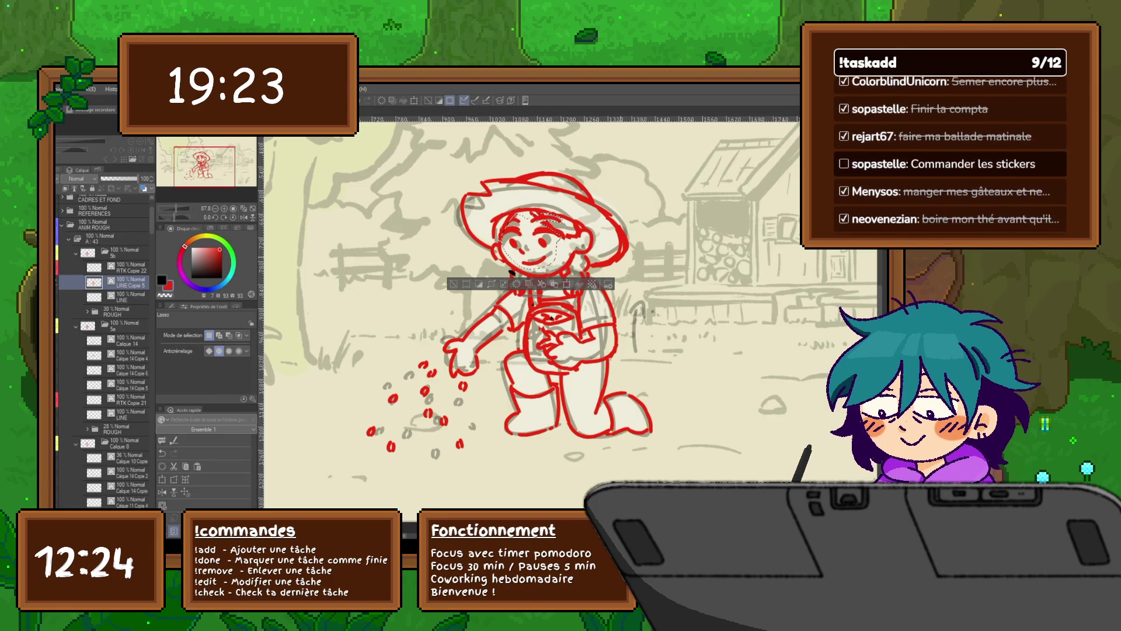
{"action": "key", "text": "ctrl+z"}
{"action": "key", "text": "ctrl+z"}
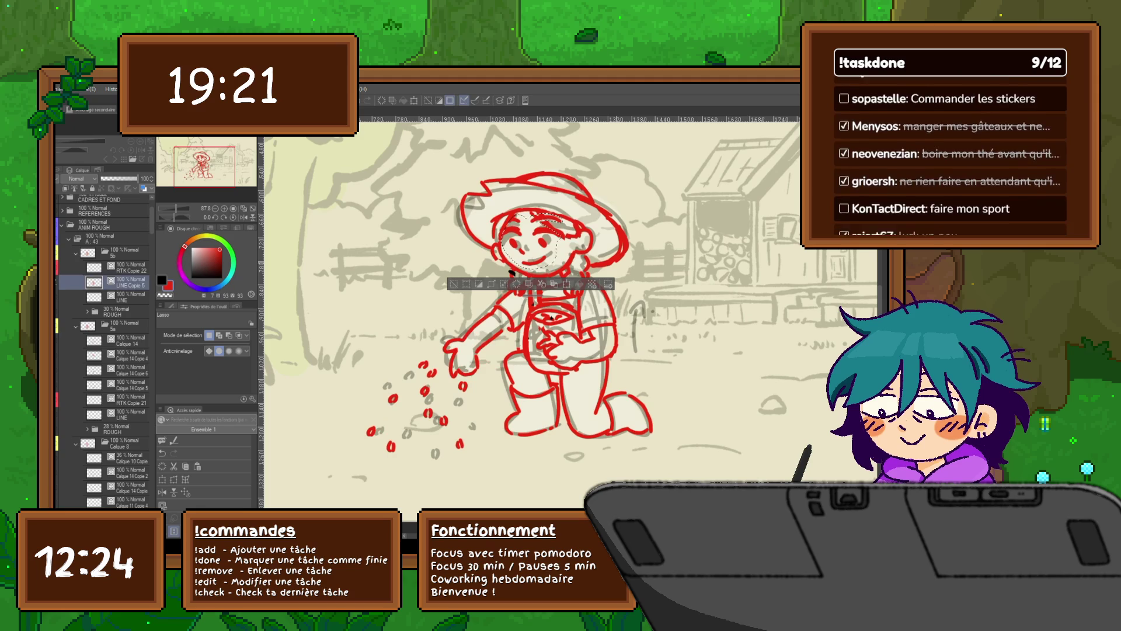
{"action": "key", "text": "ctrl+t"}
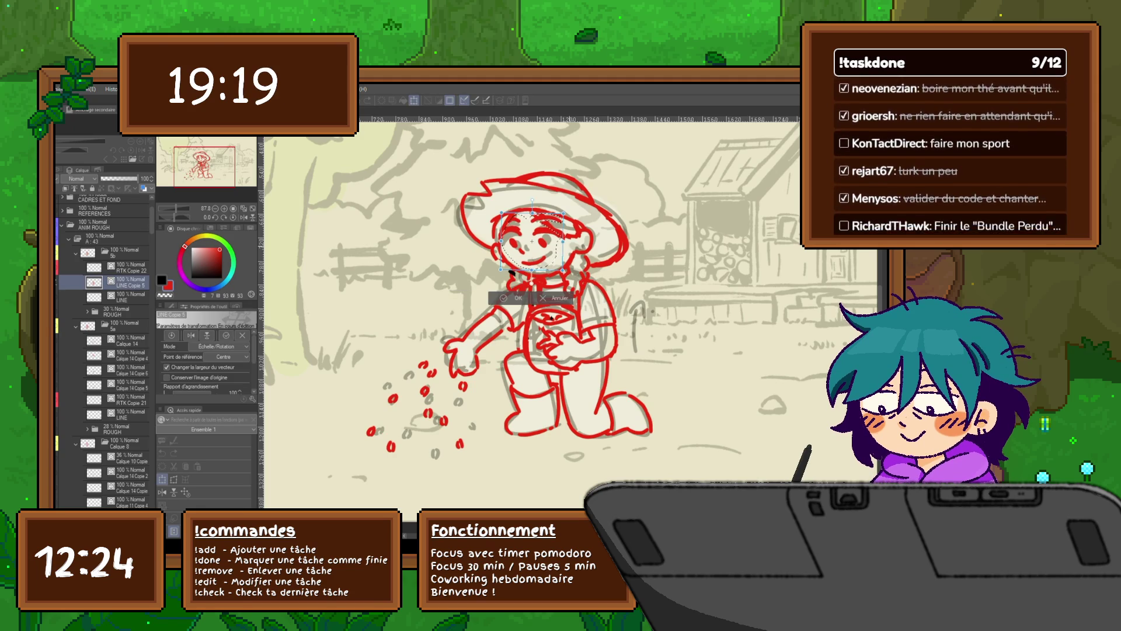
{"action": "key", "text": "Return"}
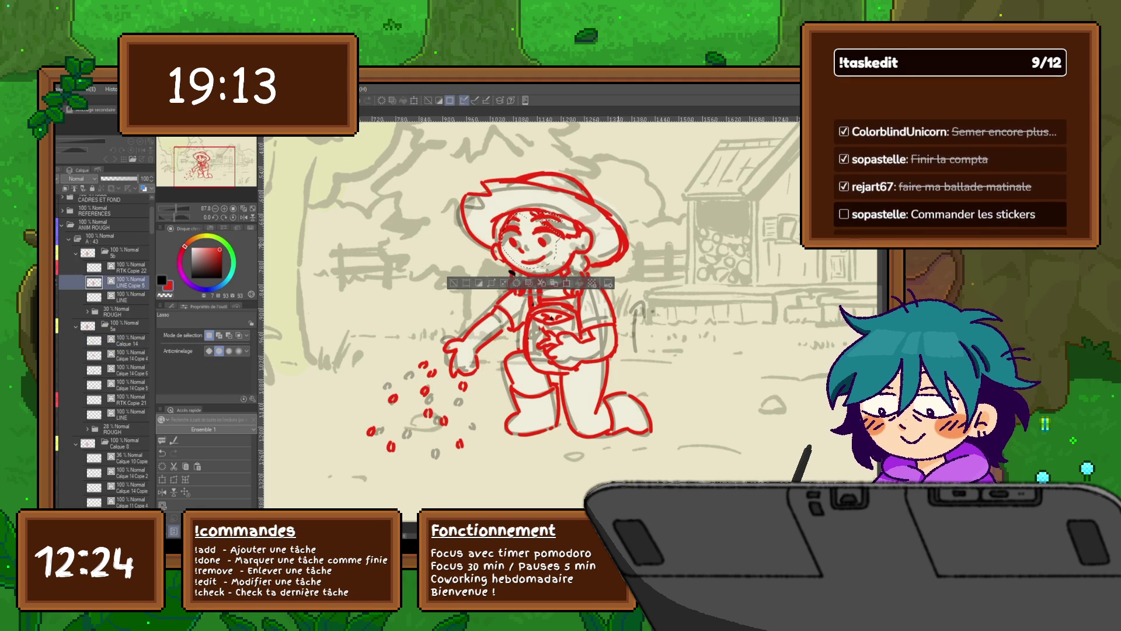
{"action": "key", "text": "ctrl+d"}
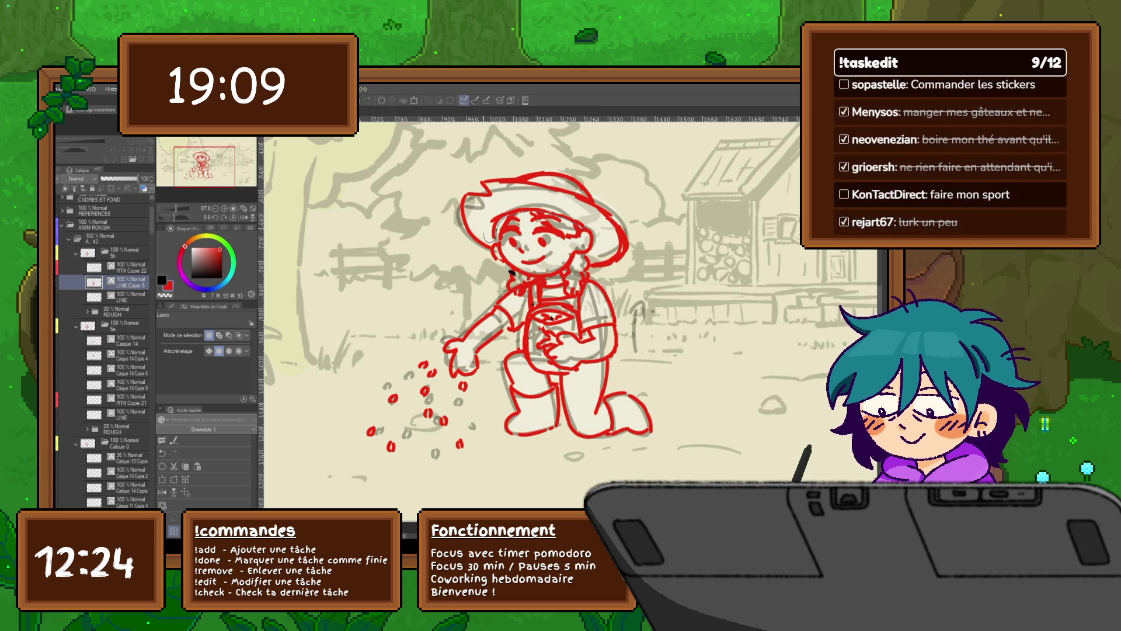
Lasso the hat and face together, adjust them, then flip frames to compare.
{"action": "left_click_drag", "start_coordinate": [486, 237], "coordinate": [575, 229]}
{"action": "key", "text": "ctrl+t"}
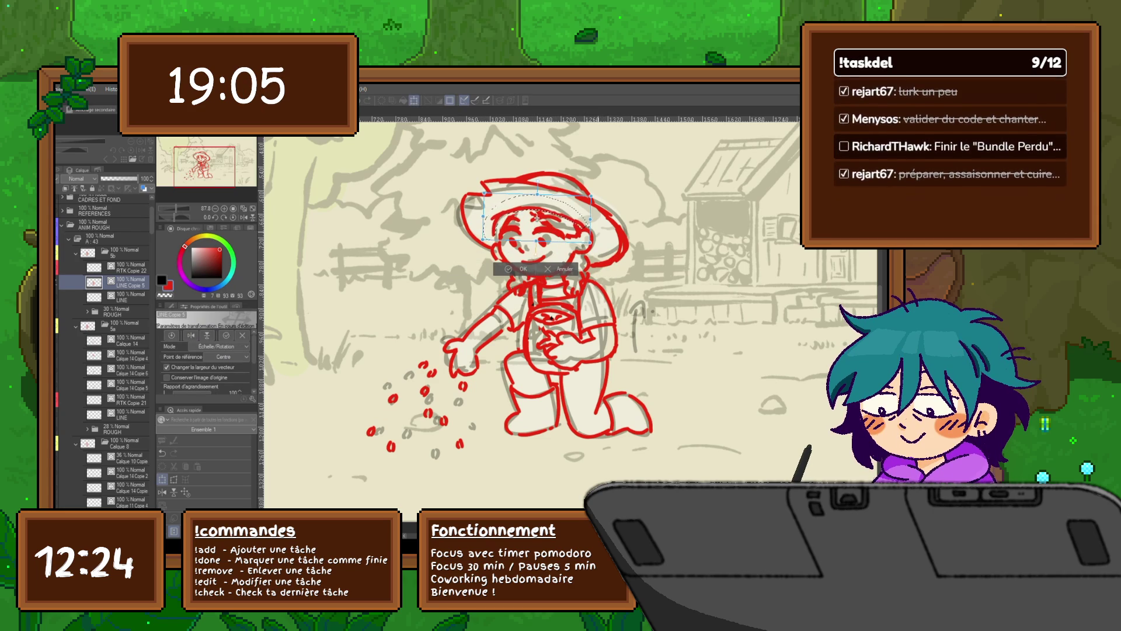
{"action": "left_click", "coordinate": [521, 269]}
{"action": "key", "text": "ctrl+z"}
{"action": "key", "text": "ctrl+y"}
{"action": "key", "text": "ctrl+d"}
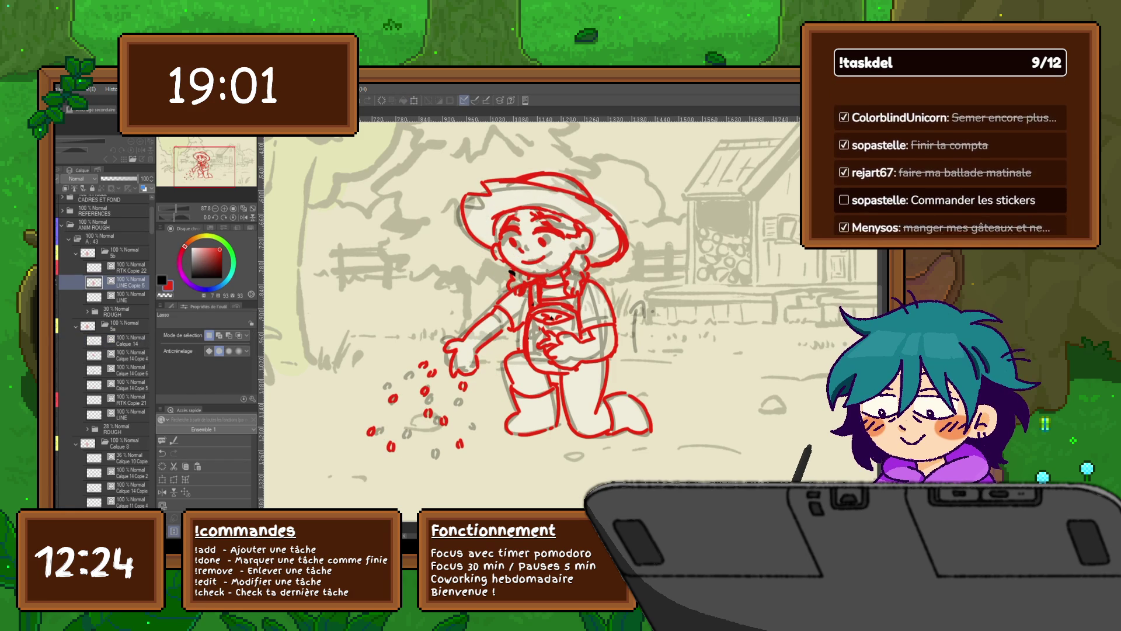
{"action": "key", "text": "p"}
{"action": "key", "text": "ctrl+z"}
{"action": "key", "text": "ctrl+y"}
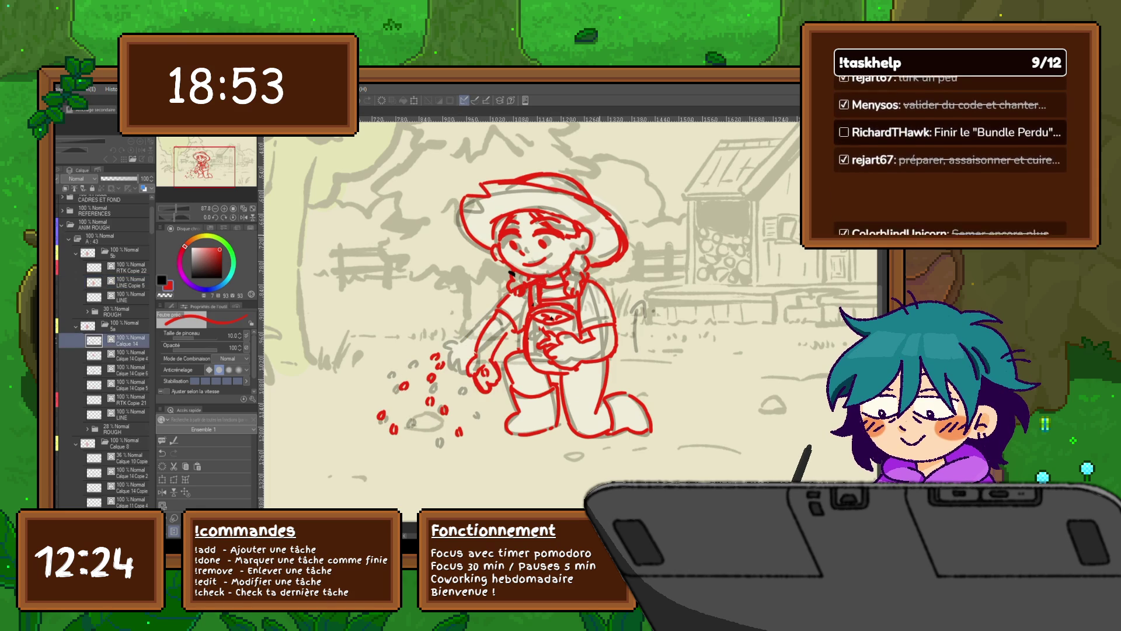
Step through the cels until reaching the frame with the black hand sketch.
{"action": "key", "text": "Left"}
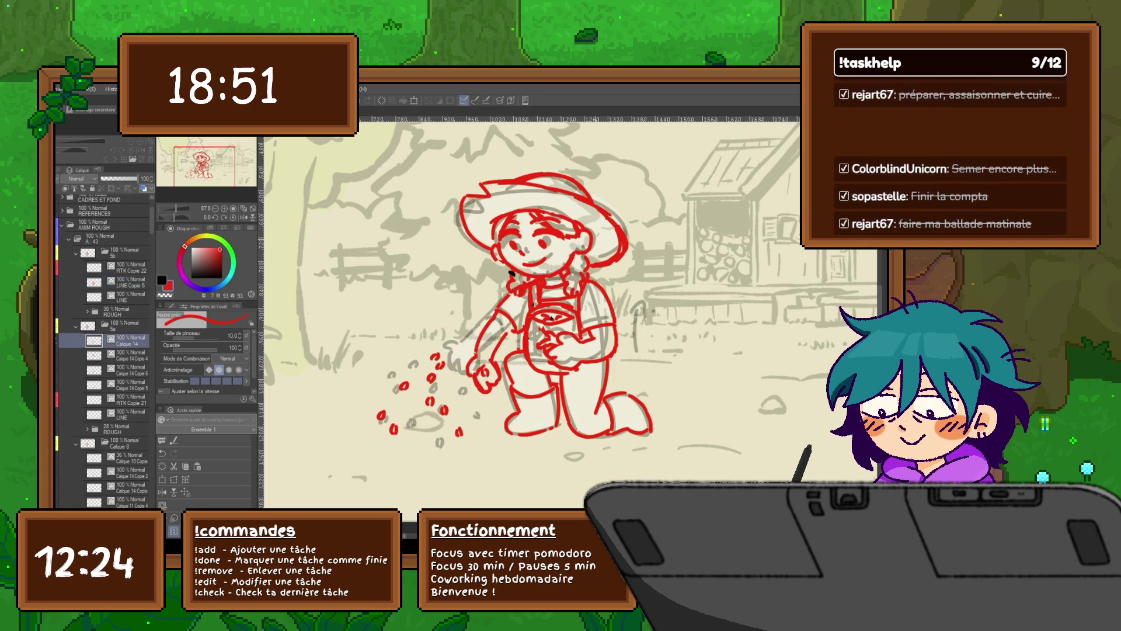
{"action": "key", "text": "Right"}
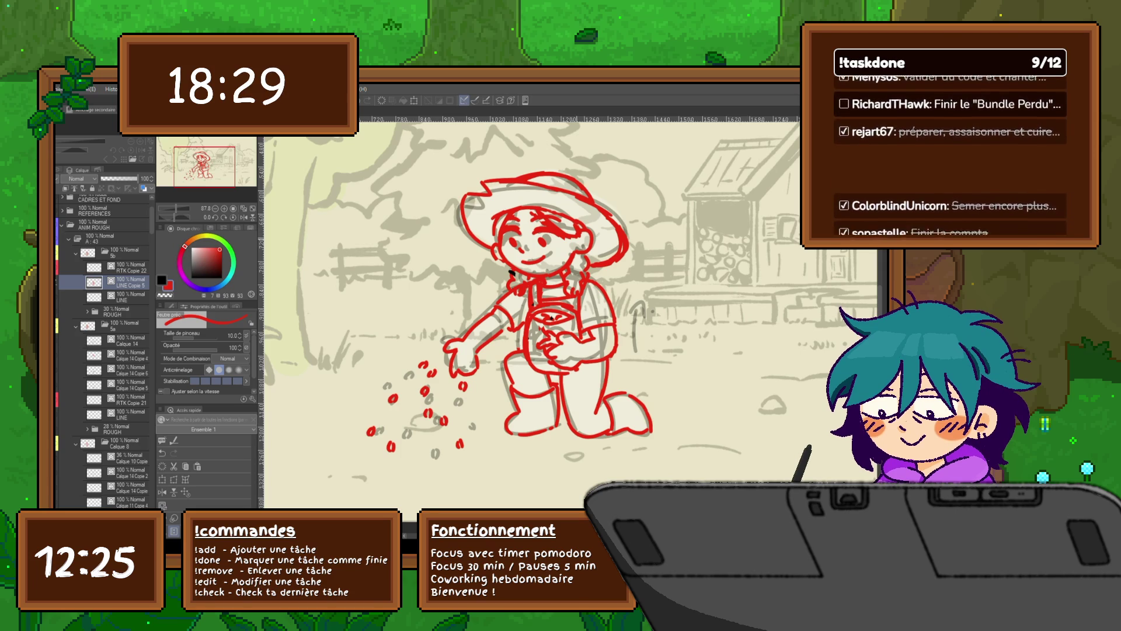
{"action": "key", "text": "Right"}
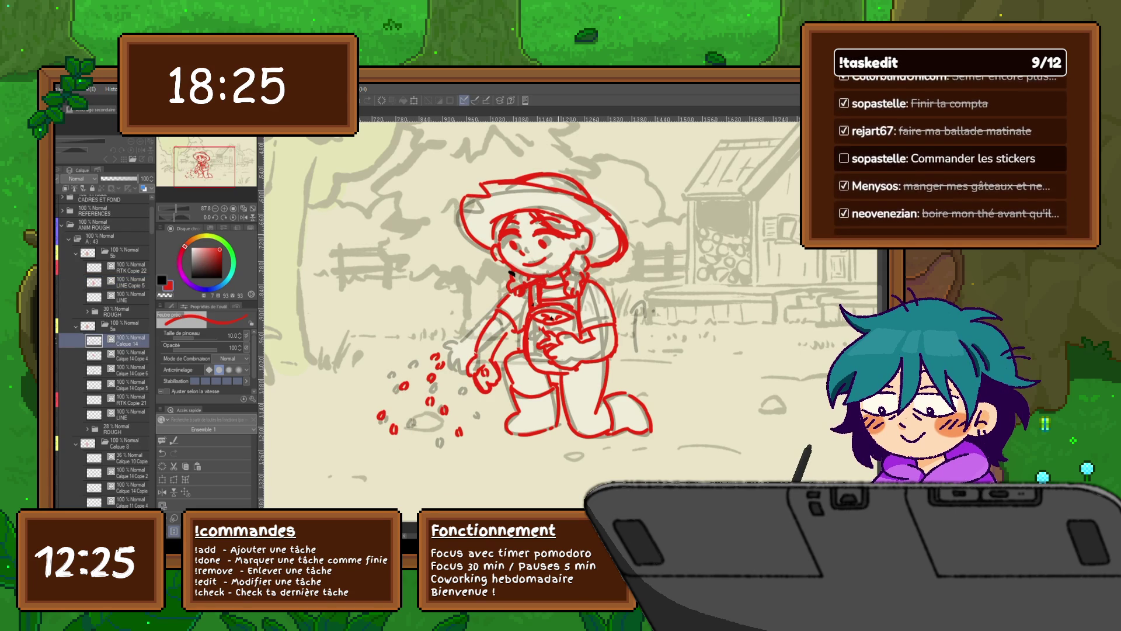
{"action": "key", "text": "Right"}
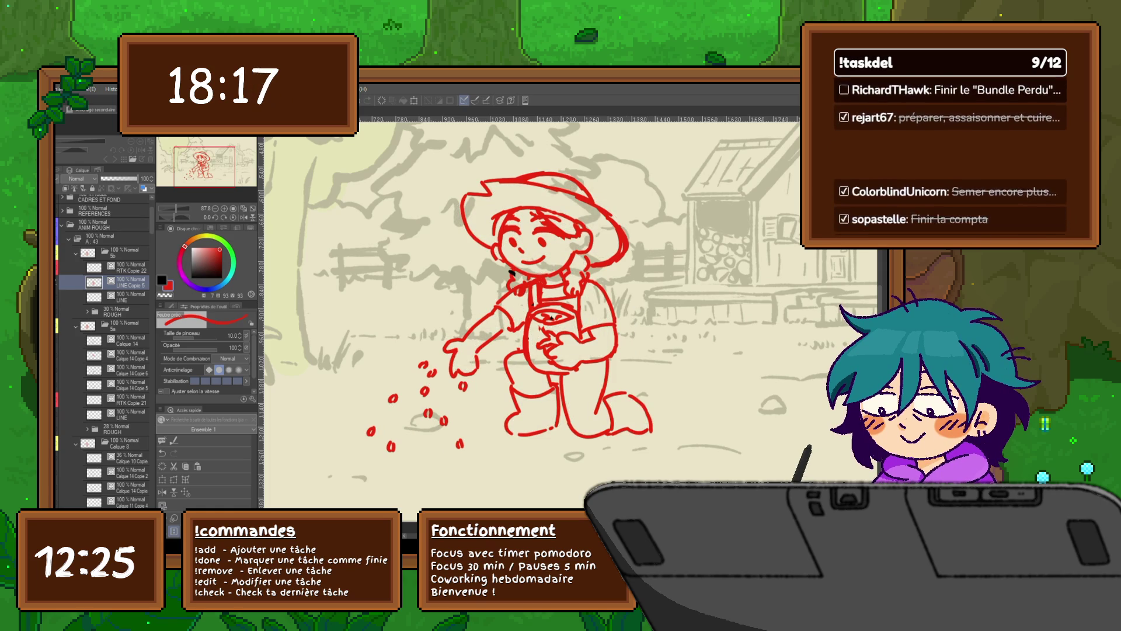
{"action": "key", "text": "ctrl+Right"}
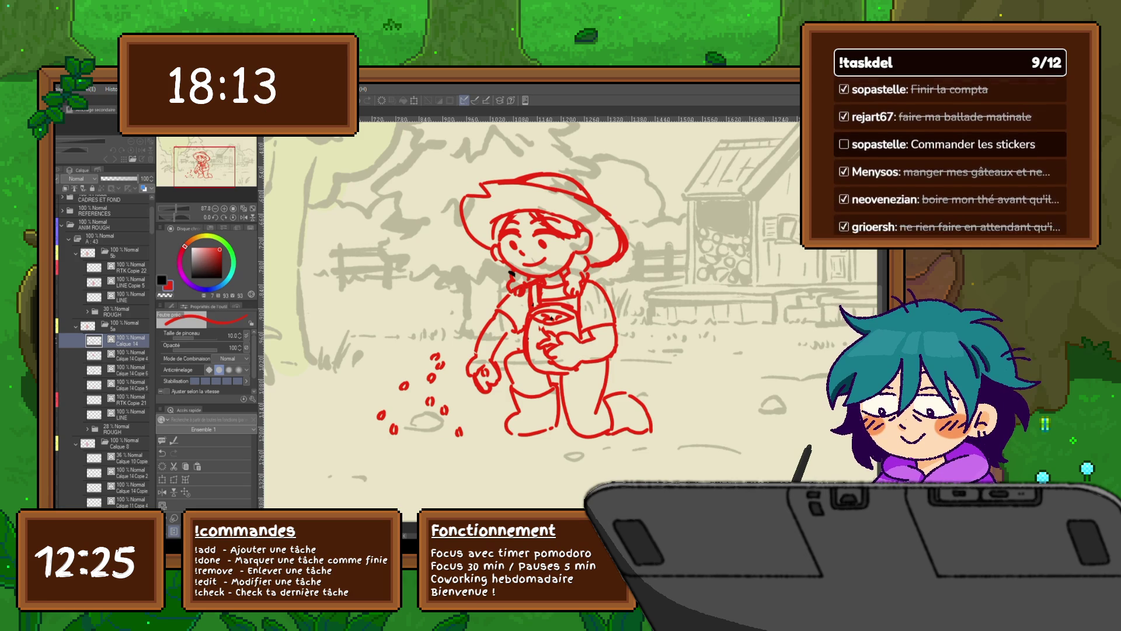
{"action": "key", "text": "ctrl+Right"}
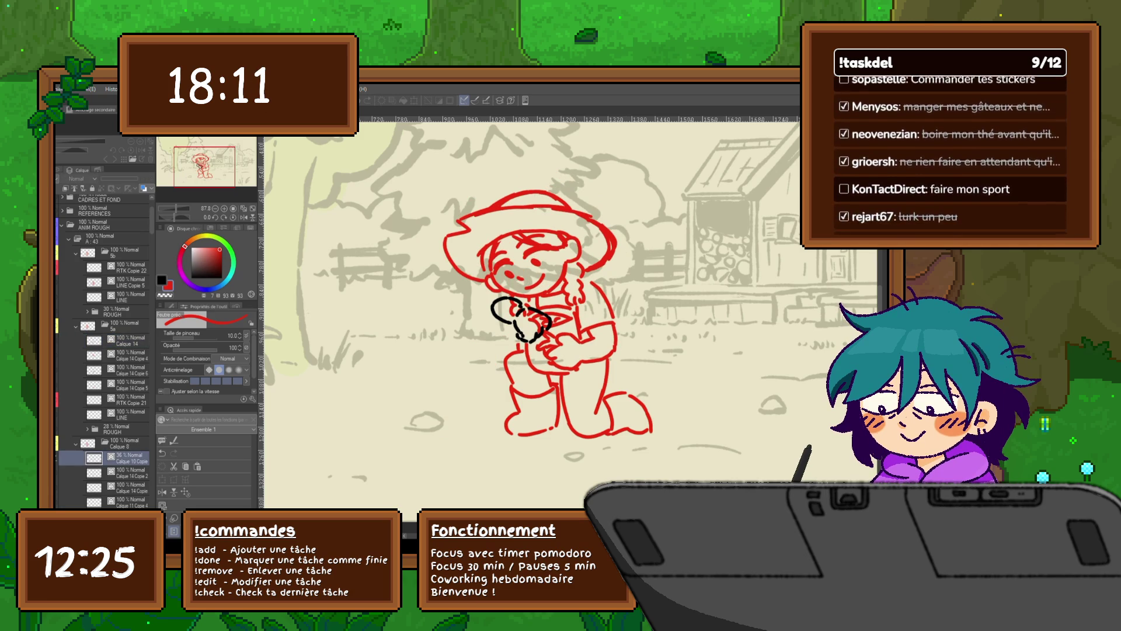
Play back the frames and sketch a black hand over the seed bag, flipping between poses.
{"action": "key", "text": "ctrl+Right"}
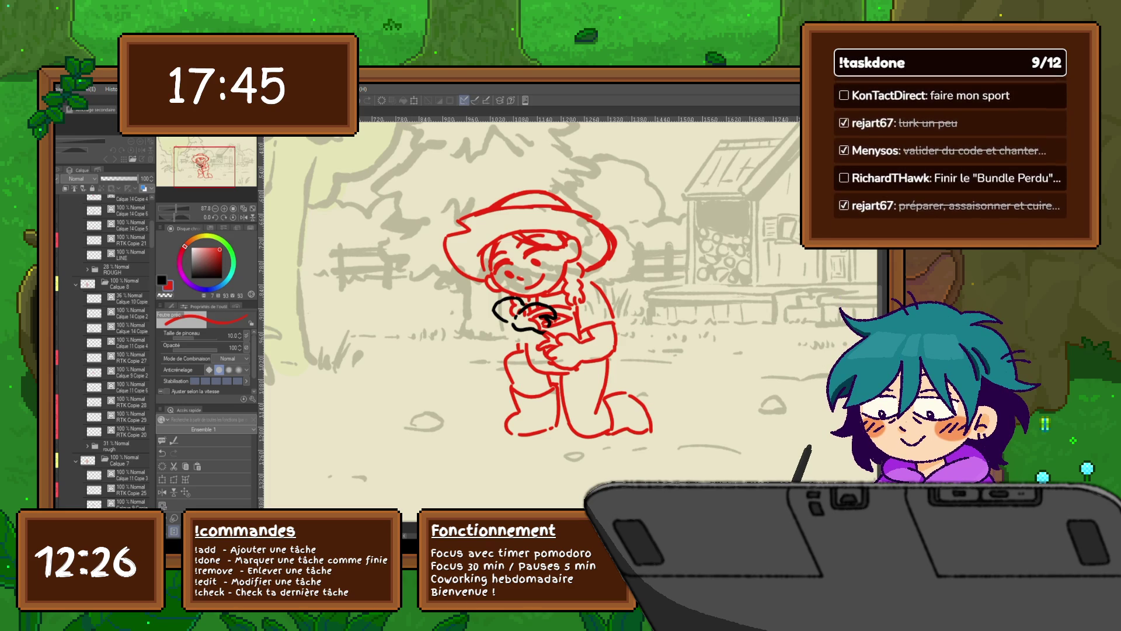
{"action": "key", "text": "space"}
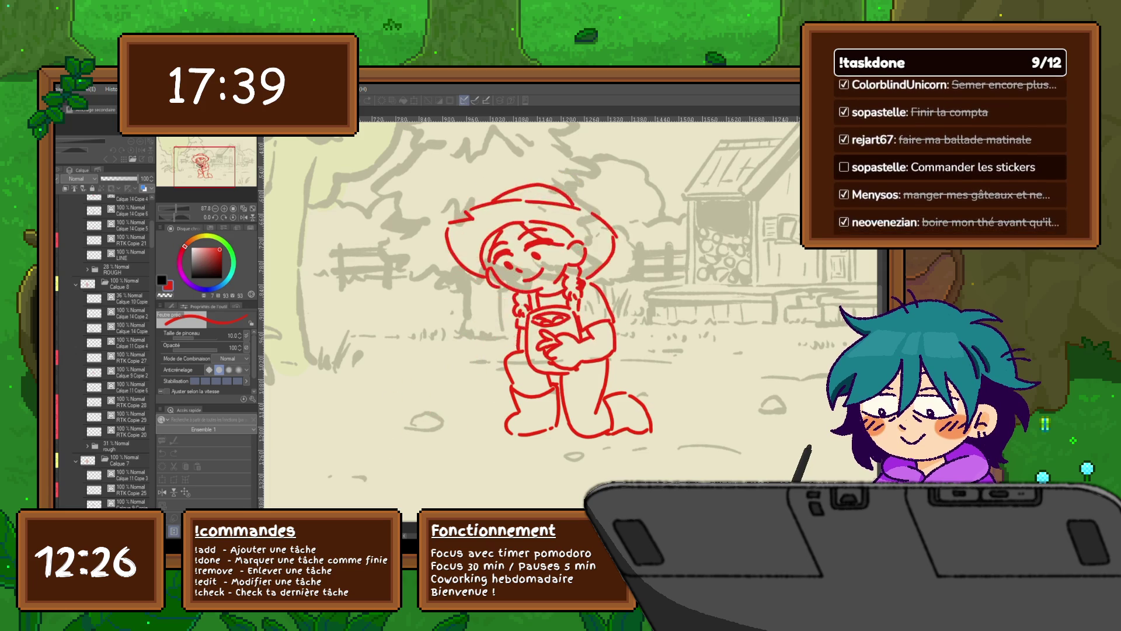
{"action": "key", "text": "space"}
{"action": "mouse_move", "coordinate": [495, 302]}
{"action": "left_mouse_down"}
{"action": "mouse_move", "coordinate": [526, 337]}
{"action": "mouse_move", "coordinate": [552, 324]}
{"action": "left_mouse_up"}
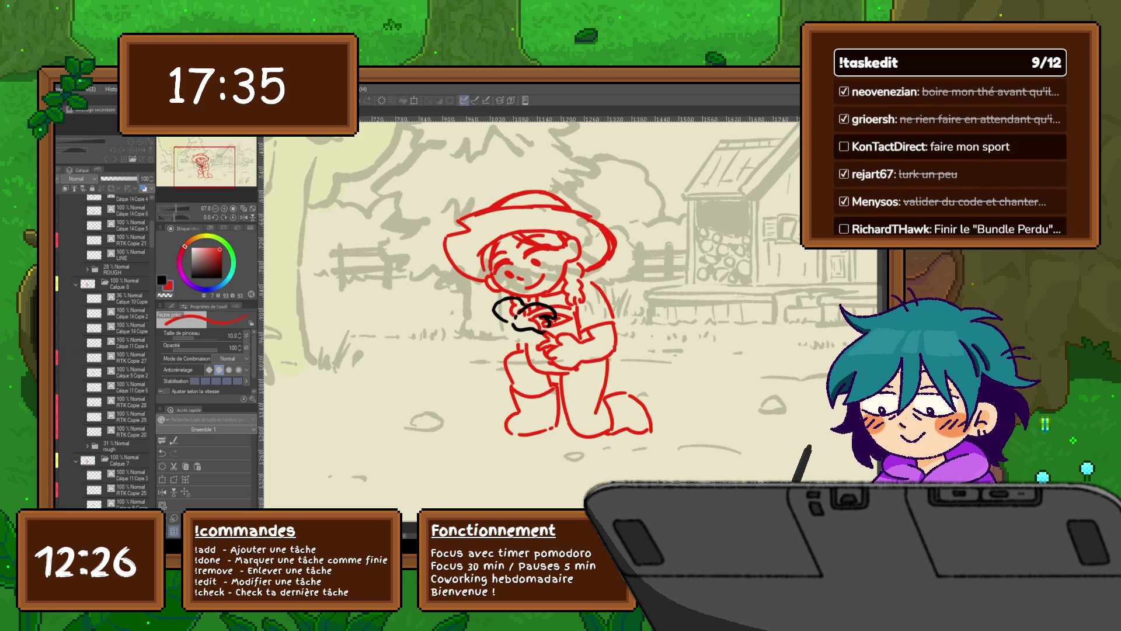
{"action": "key", "text": "space"}
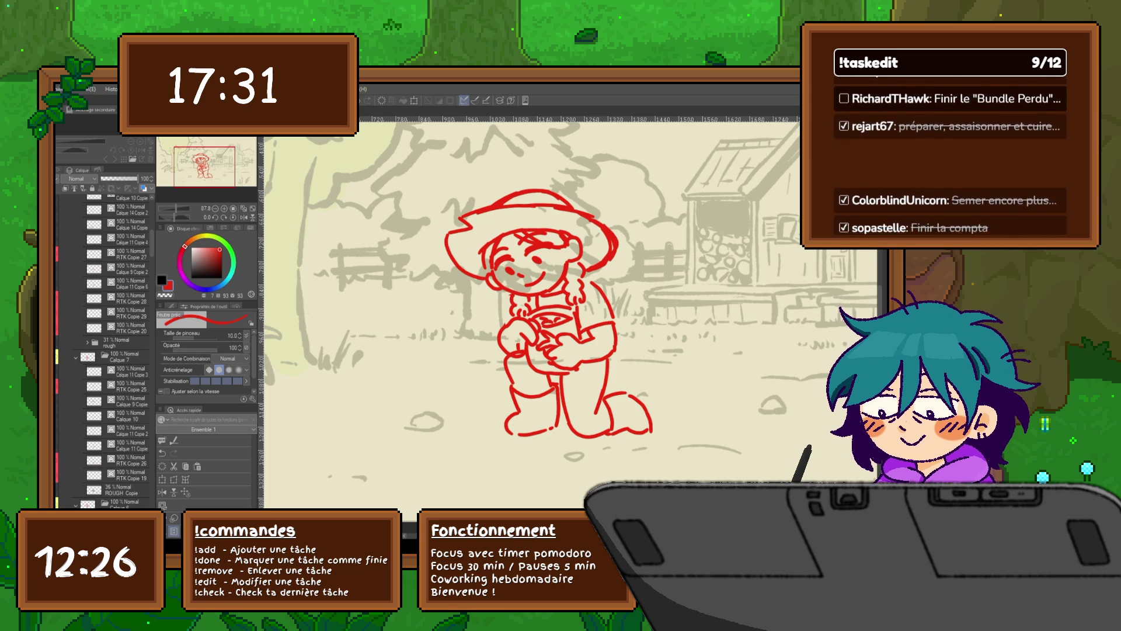
{"action": "key", "text": "space"}
{"action": "key", "text": "space"}
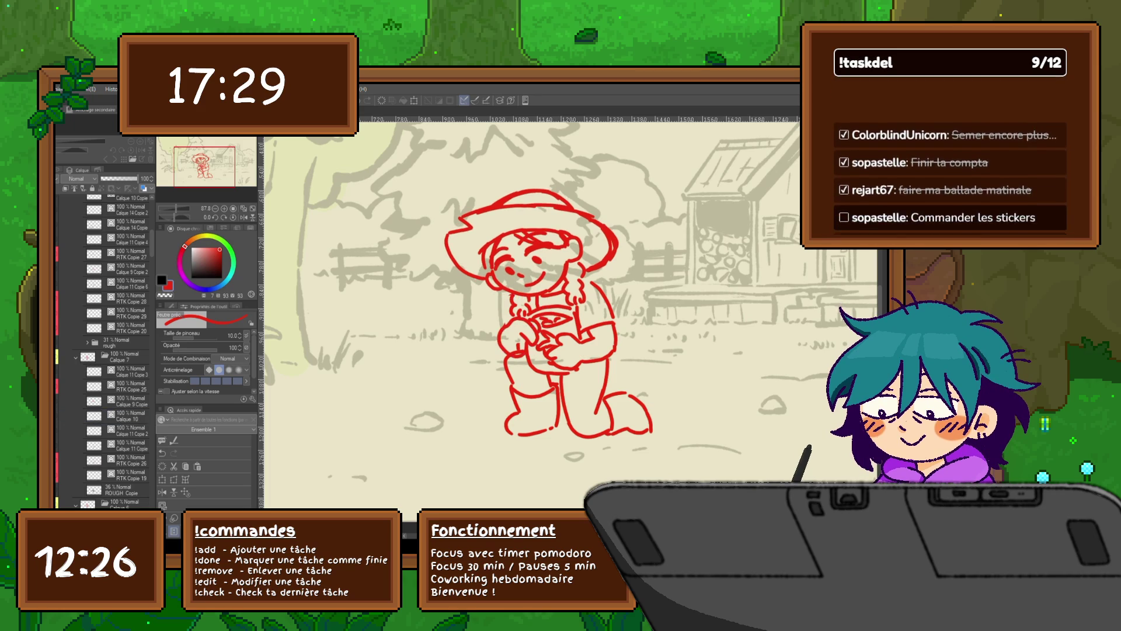
{"action": "key", "text": "space"}
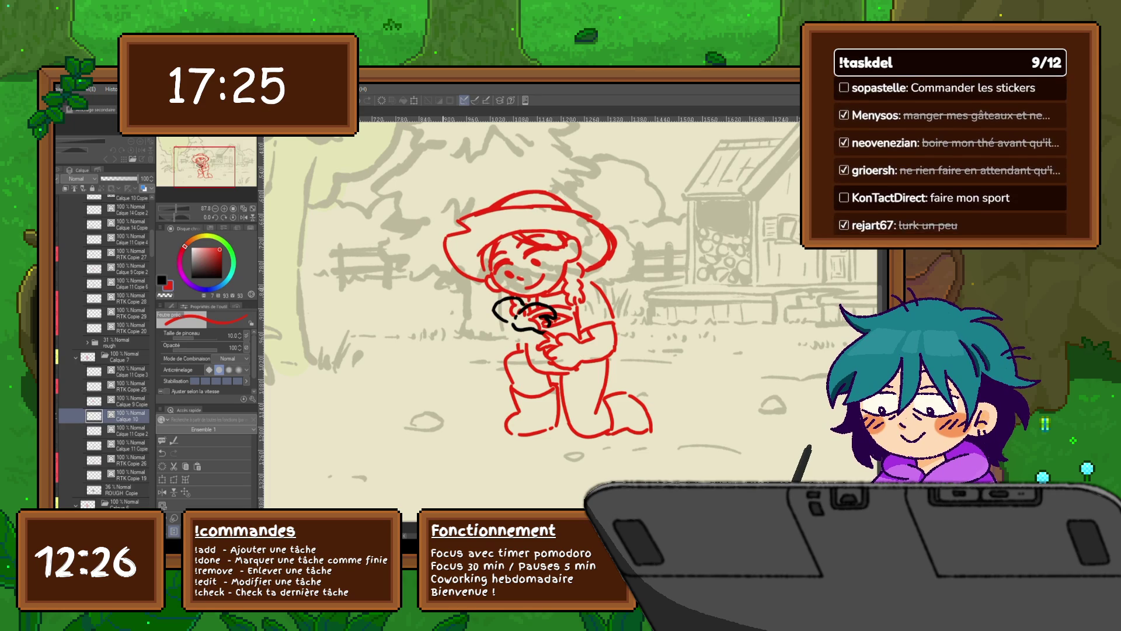
Add a new drawing layer Calque 15 and step between neighbouring frames to compare.
{"action": "key", "text": "ctrl+shift+n"}
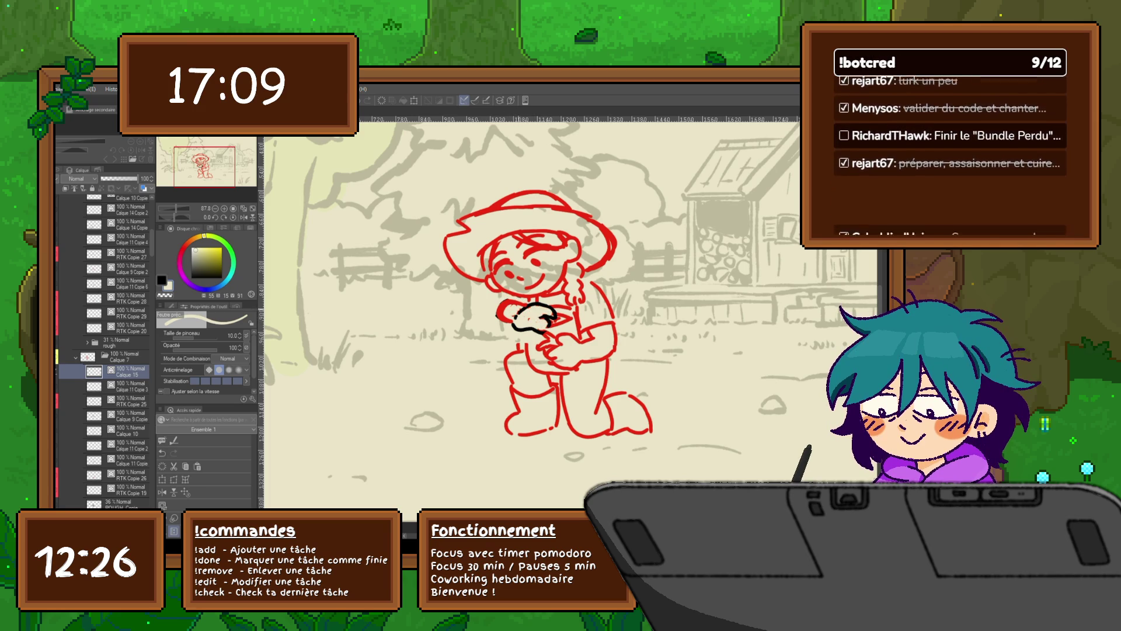
{"action": "key", "text": "Left"}
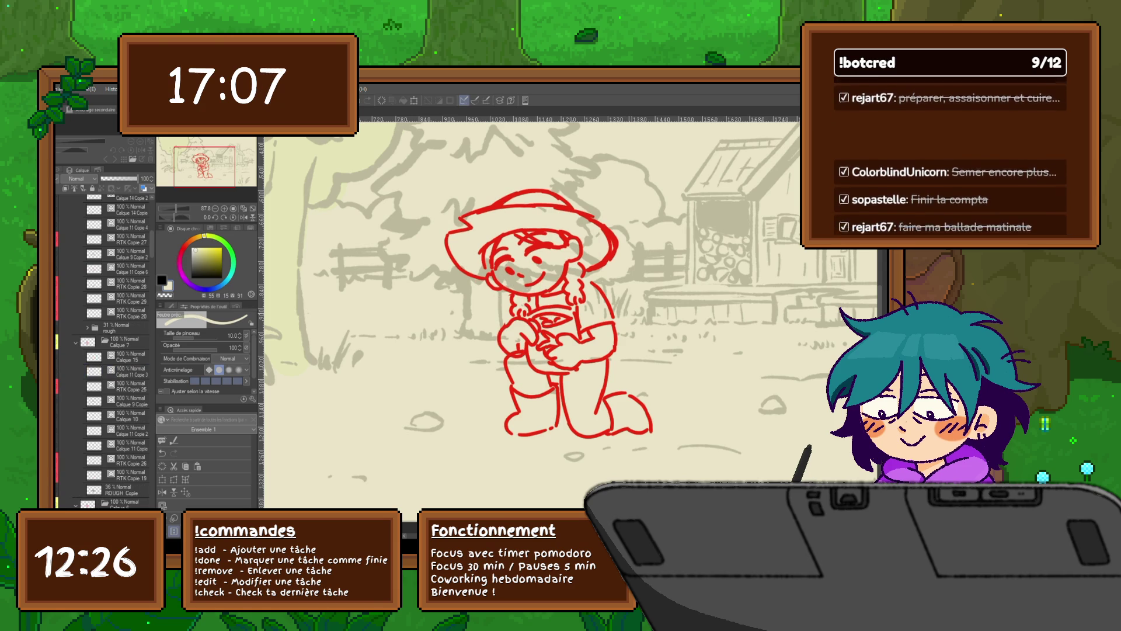
{"action": "key", "text": "Right"}
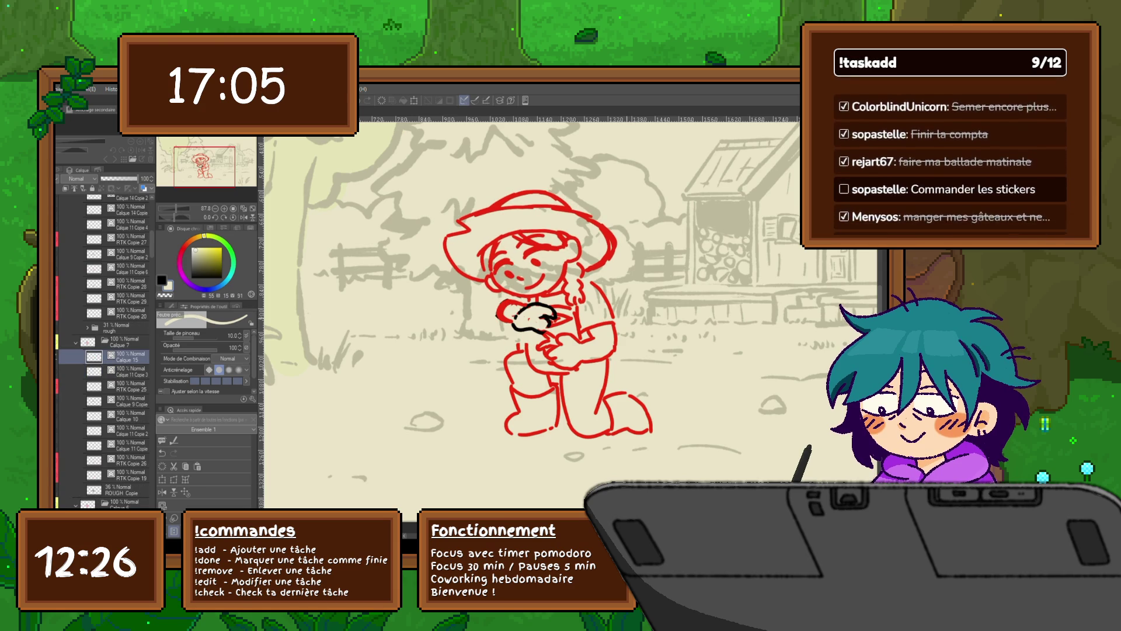
{"action": "key", "text": "Right"}
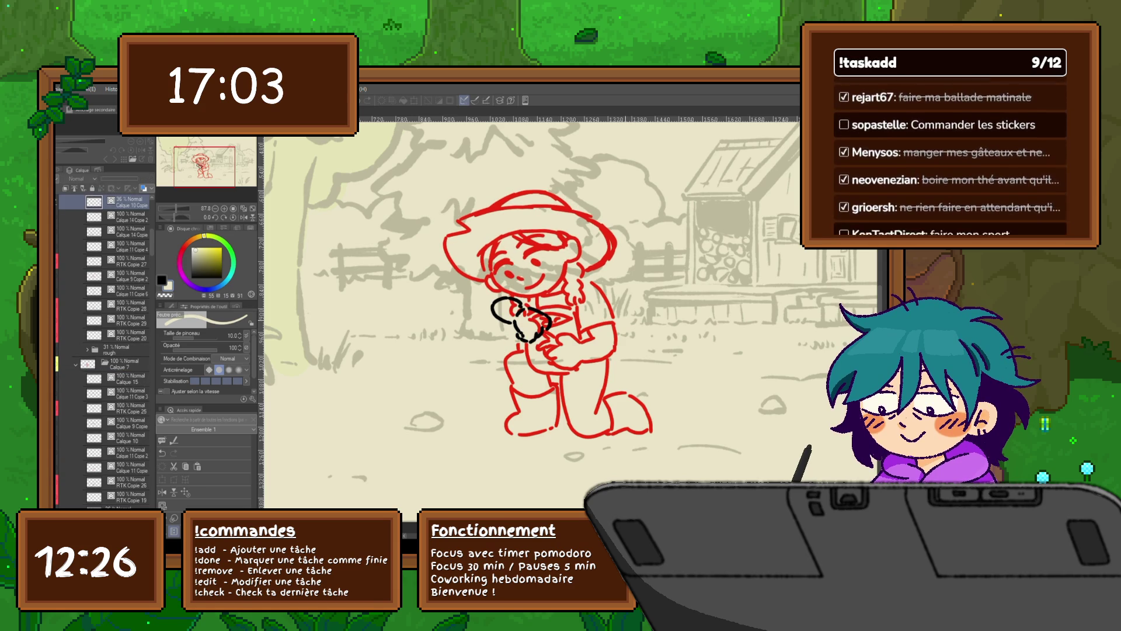
{"action": "key", "text": "Left"}
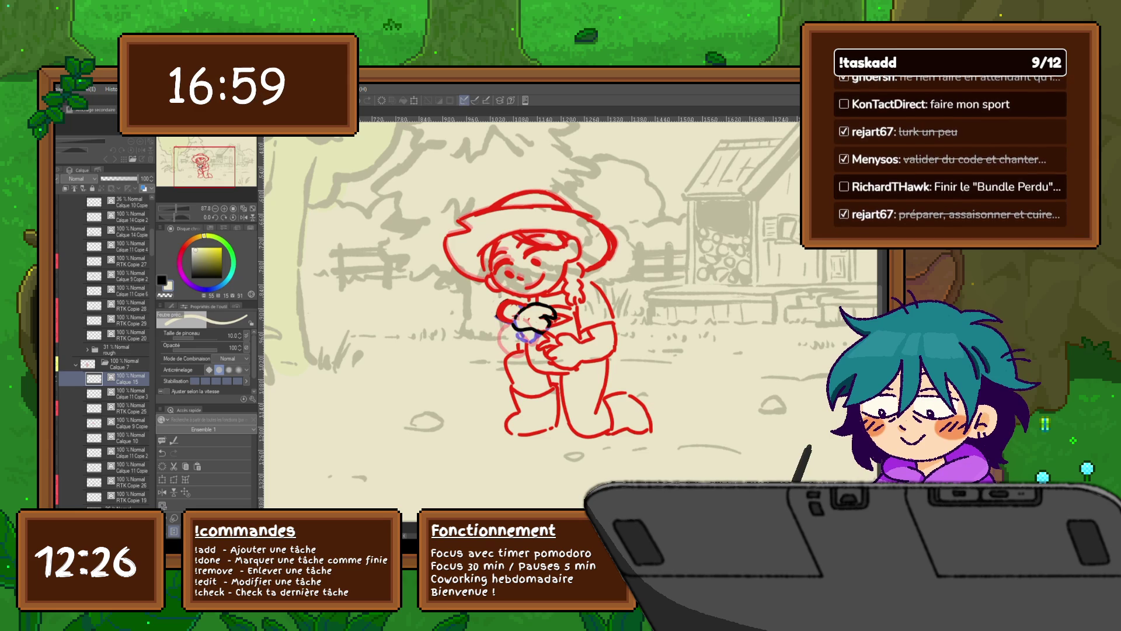
Show the blue reference sketch and move the black hand layer right and down to match it.
{"action": "left_click", "coordinate": [94, 201]}
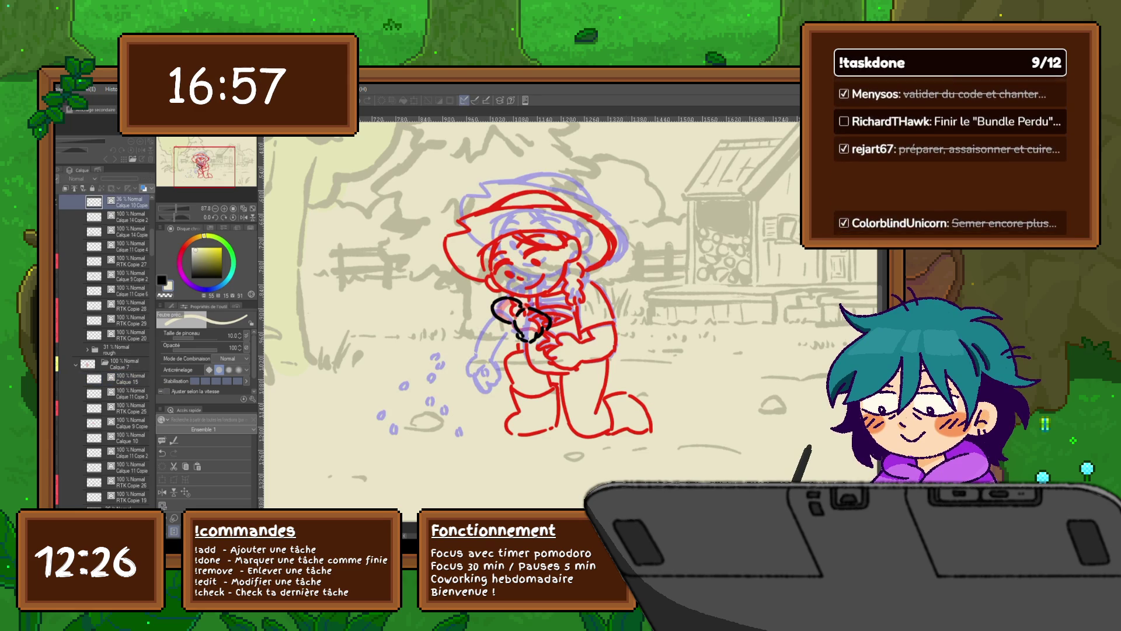
{"action": "left_click", "coordinate": [94, 215]}
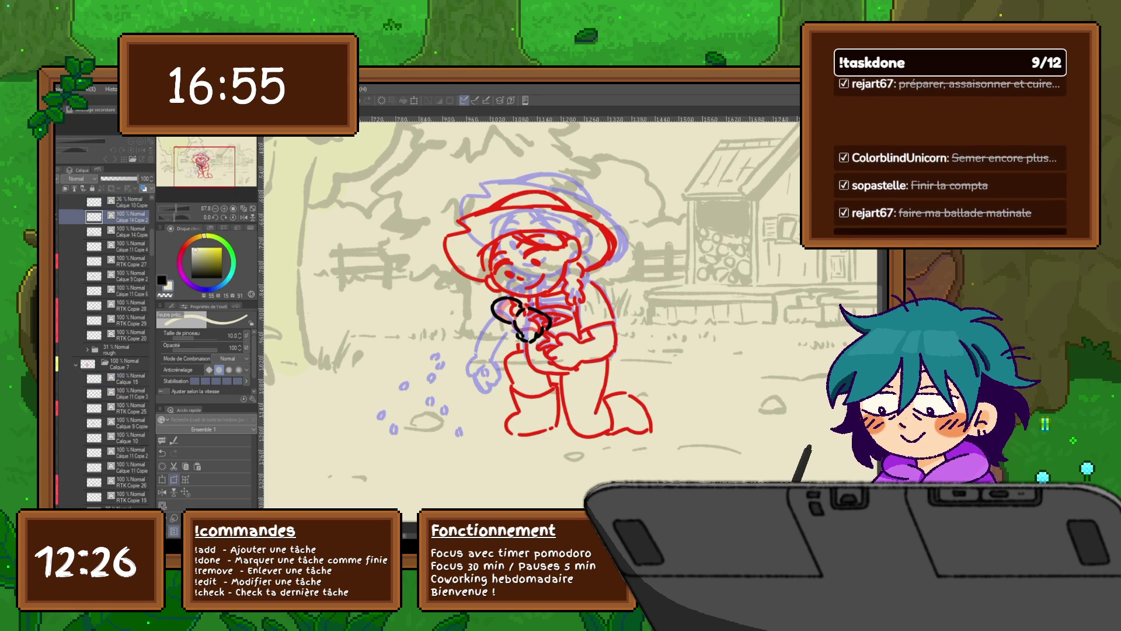
{"action": "key", "text": "ctrl+t"}
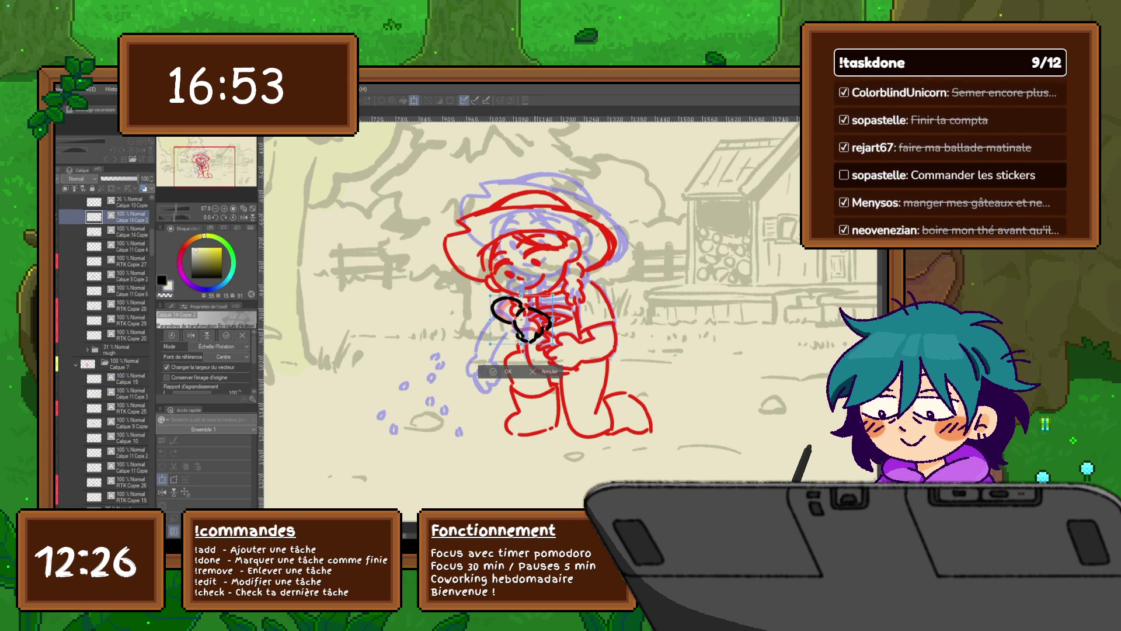
{"action": "left_click_drag", "start_coordinate": [521, 320], "coordinate": [531, 324]}
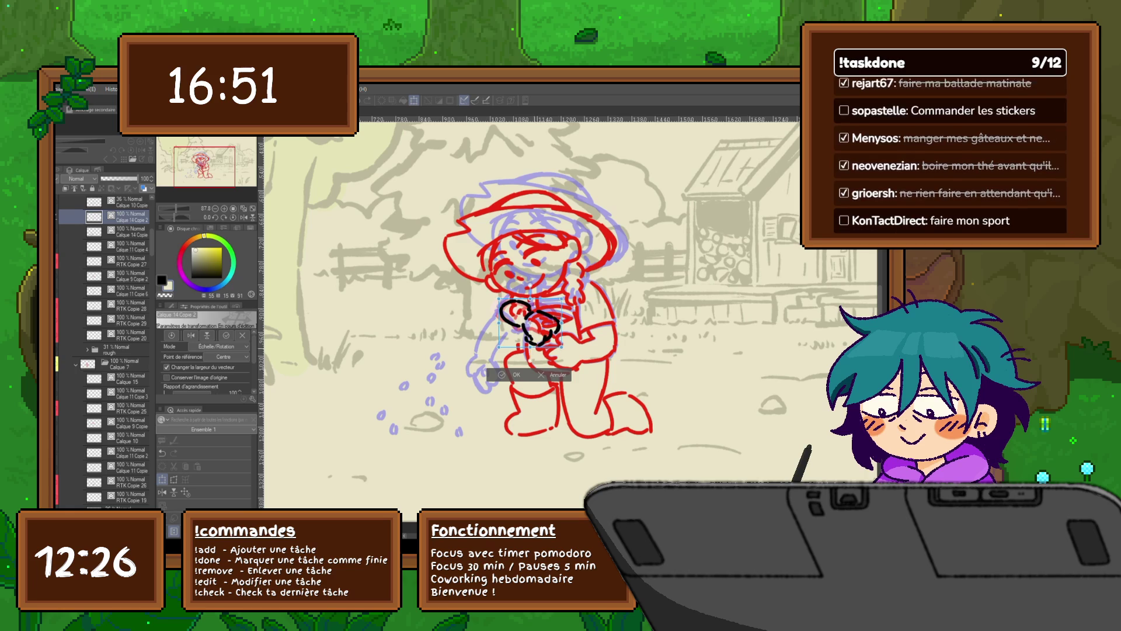
{"action": "key", "text": "Return"}
{"action": "left_click", "coordinate": [127, 378]}
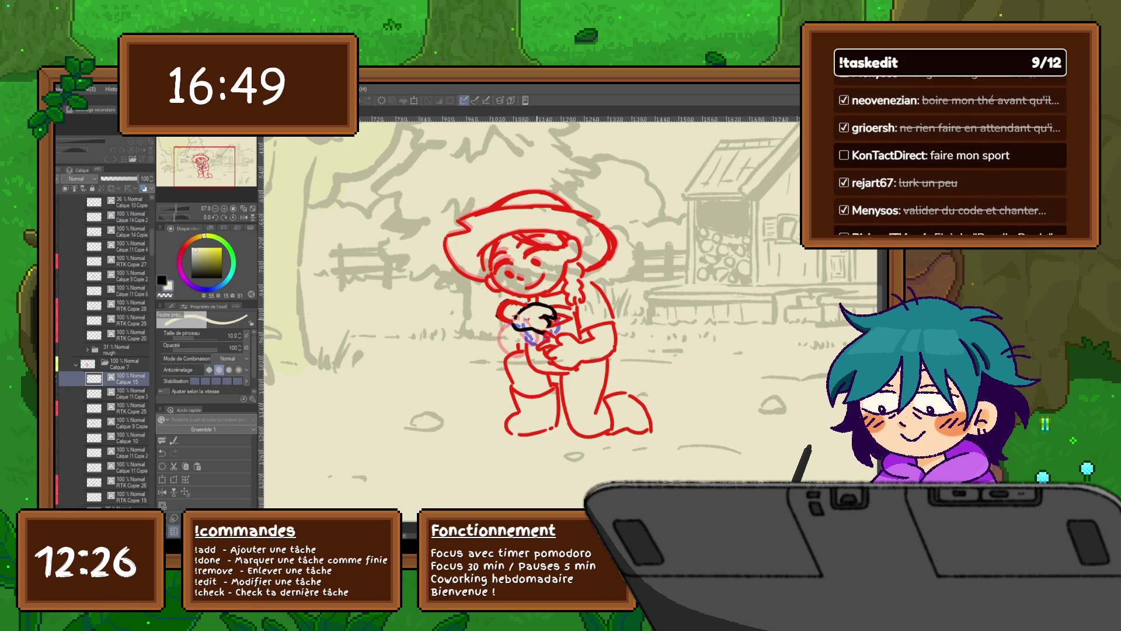
{"action": "left_click", "coordinate": [127, 216]}
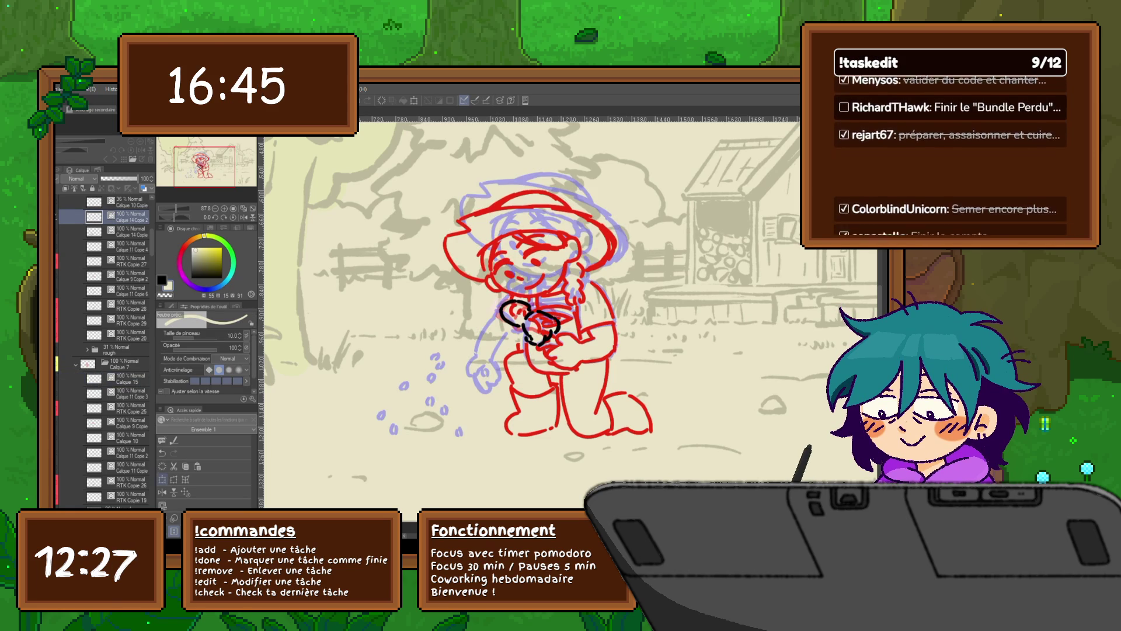
Fine-tune the black hand with another transform and check the adjacent frames.
{"action": "key", "text": "ctrl+t"}
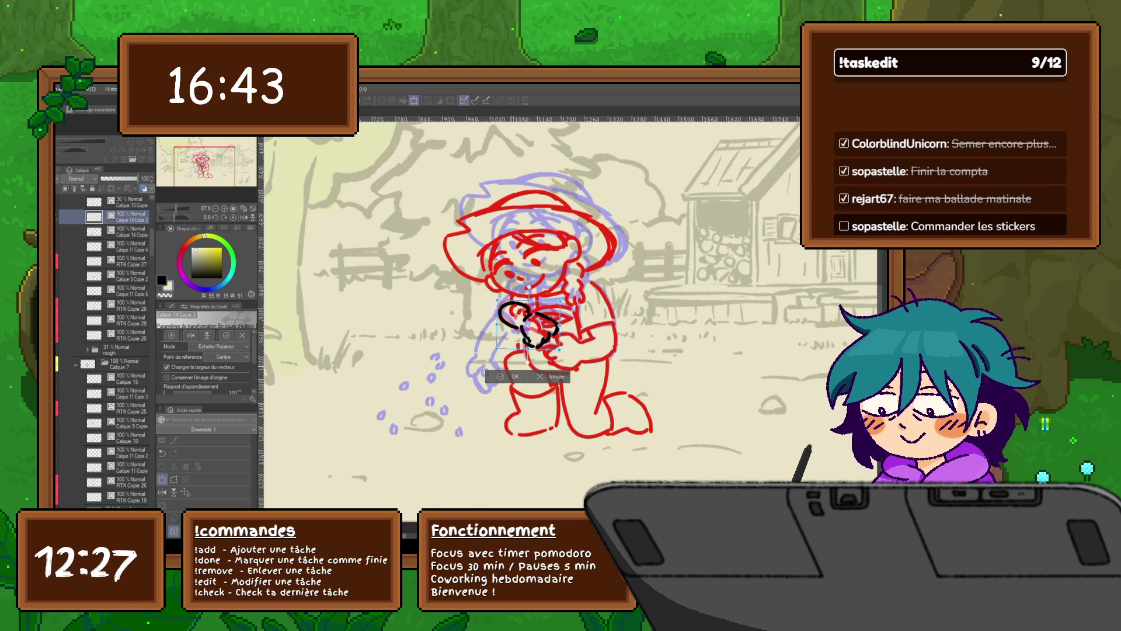
{"action": "key", "text": "Return"}
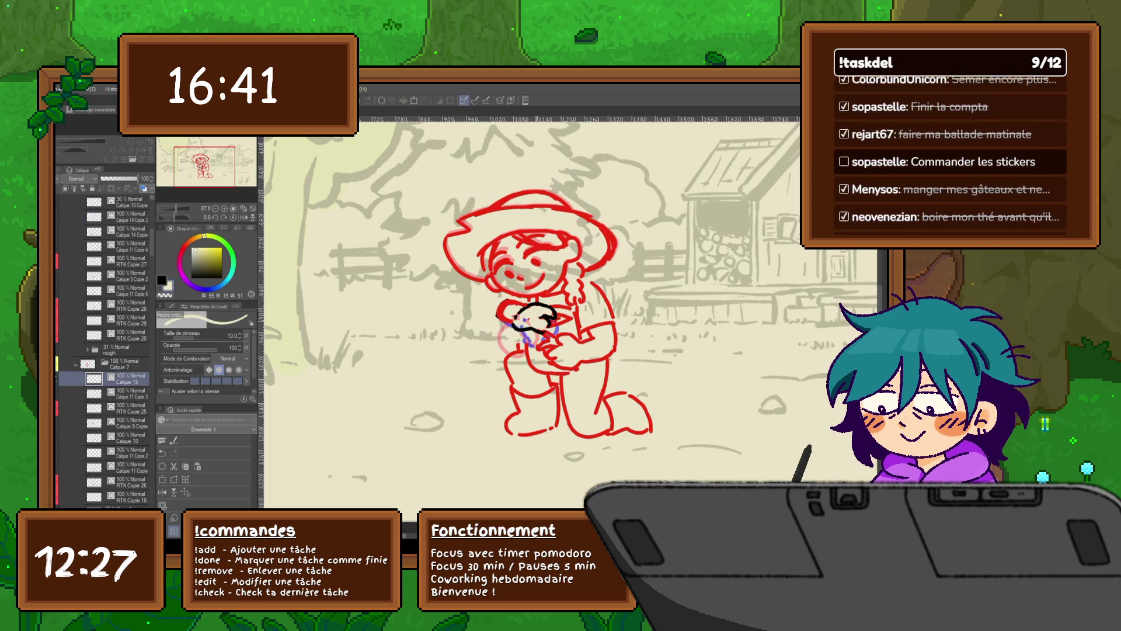
{"action": "key", "text": "ctrl+z"}
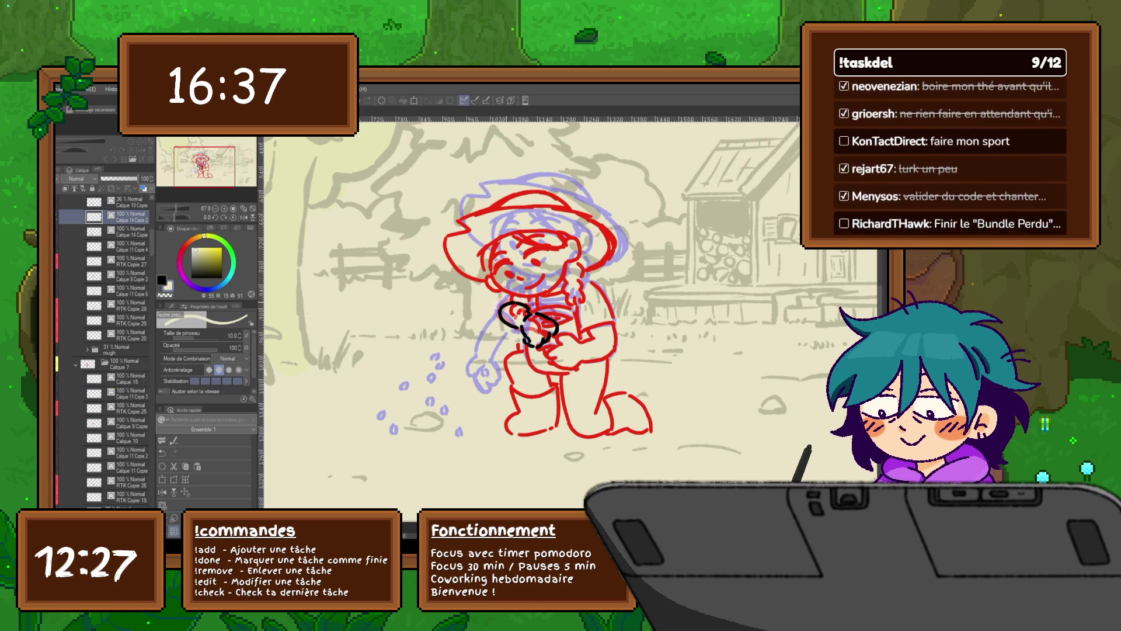
{"action": "key", "text": "ctrl+z"}
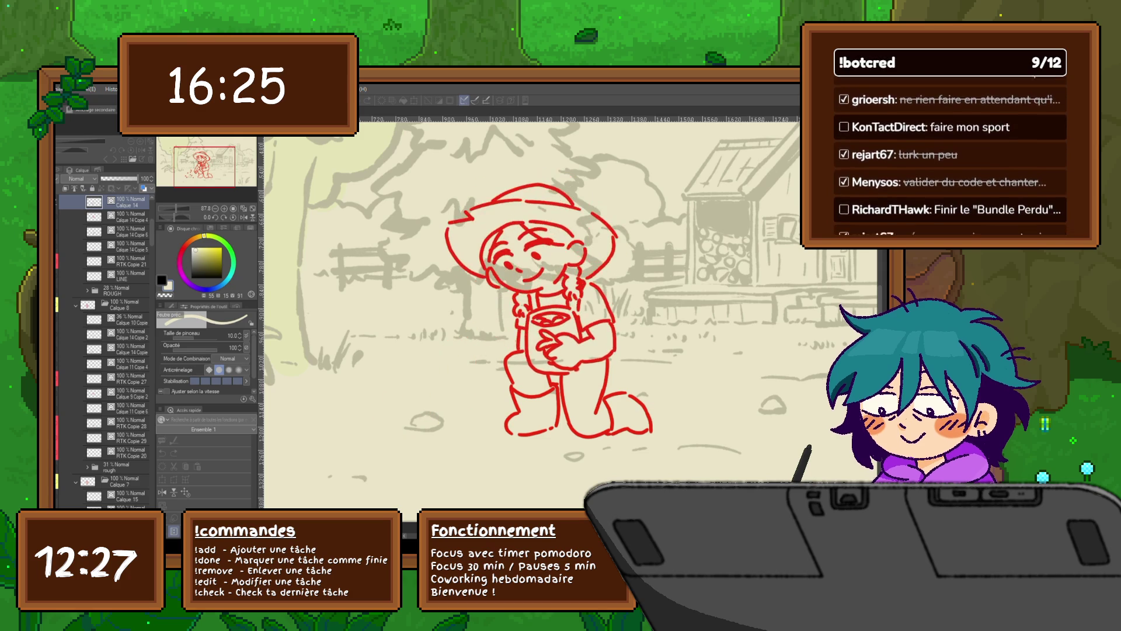
{"action": "scroll", "coordinate": [105, 351], "scroll_direction": "down", "scroll_amount": 5}
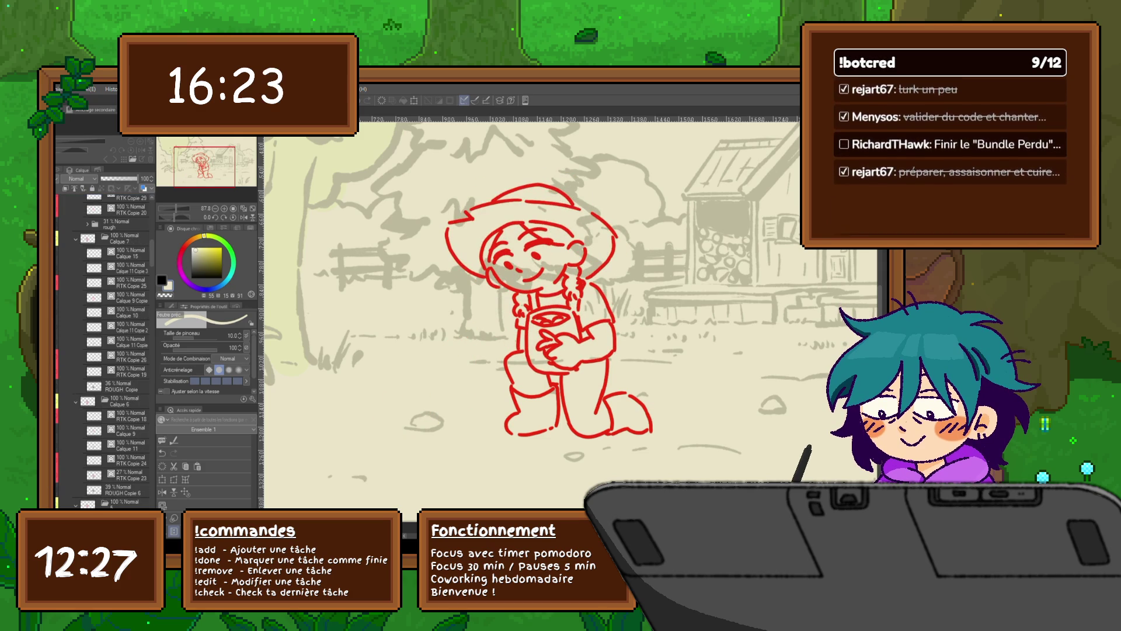
Flip quickly through the farmer's frames and play the animation to preview the motion.
{"action": "key", "text": "alt+bracketright"}
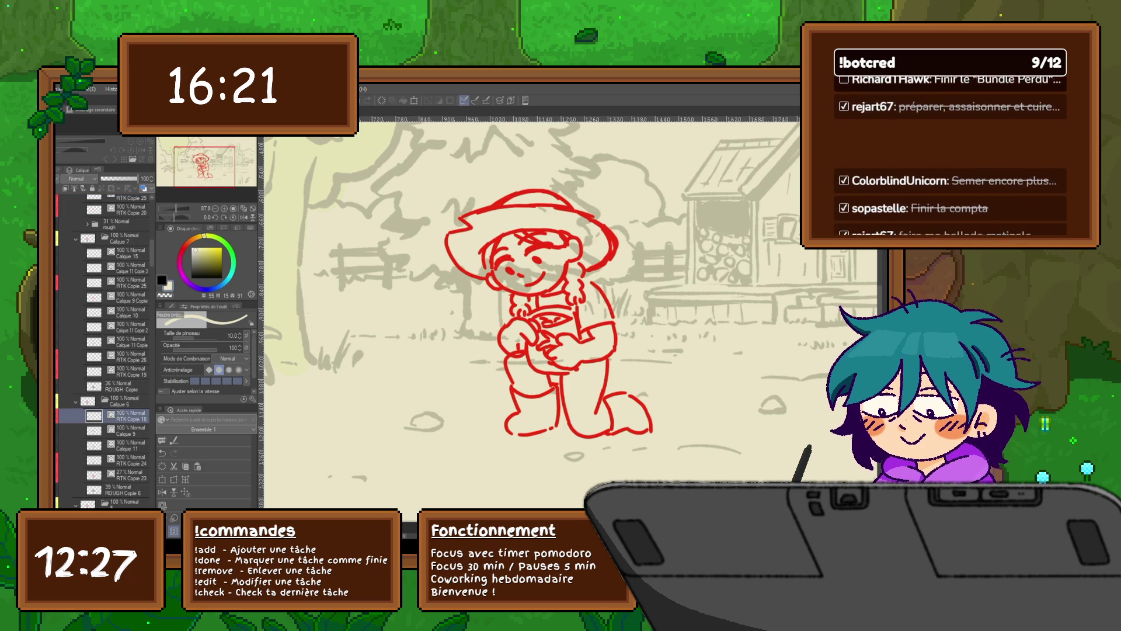
{"action": "key", "text": "alt+bracketright"}
{"action": "key", "text": "alt+bracketright"}
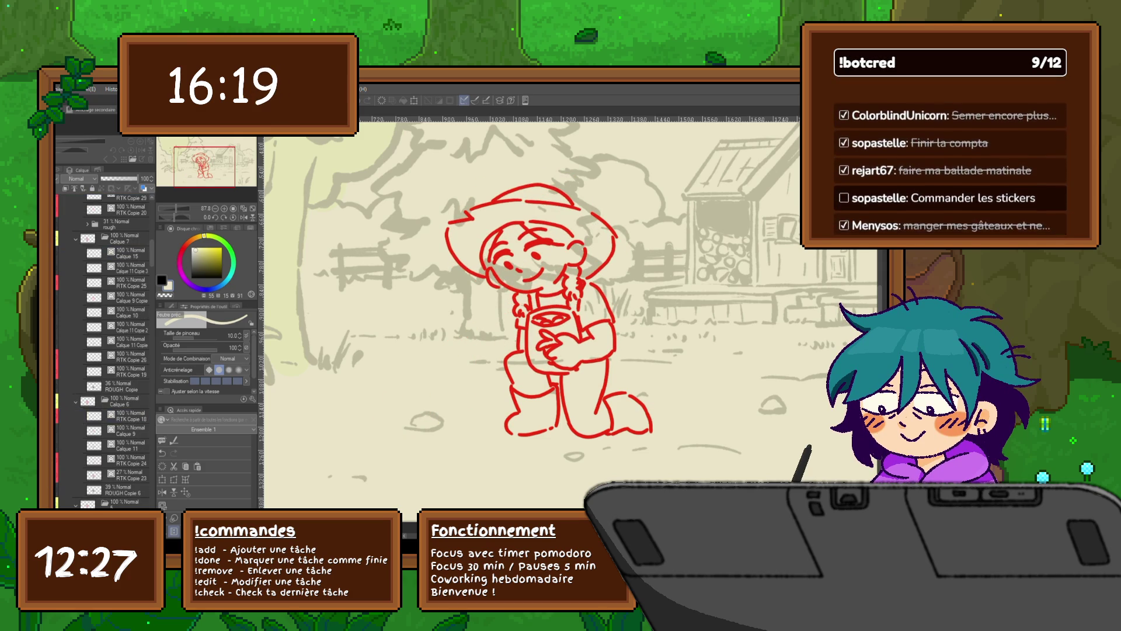
{"action": "key", "text": "alt+bracketright"}
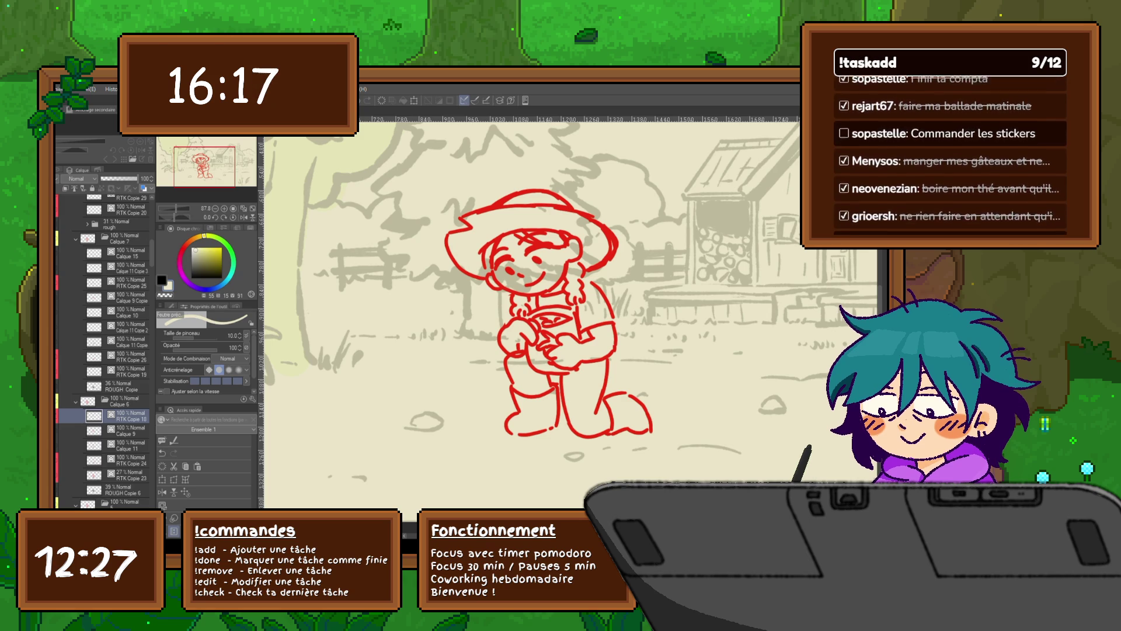
{"action": "key", "text": "alt+bracketright"}
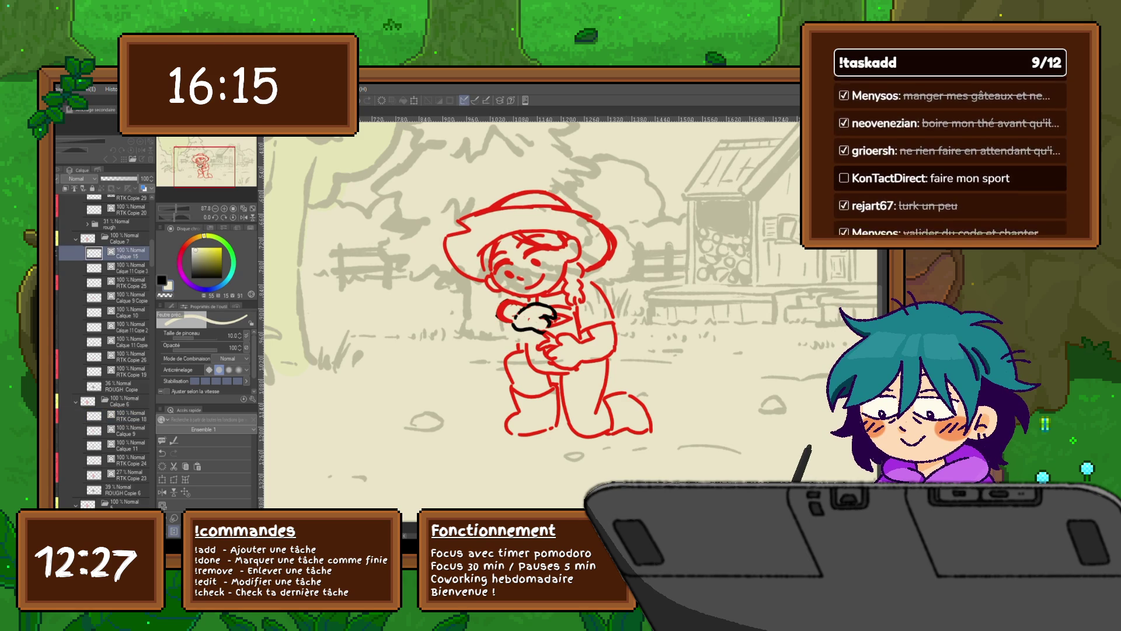
{"action": "key", "text": "alt+bracketright"}
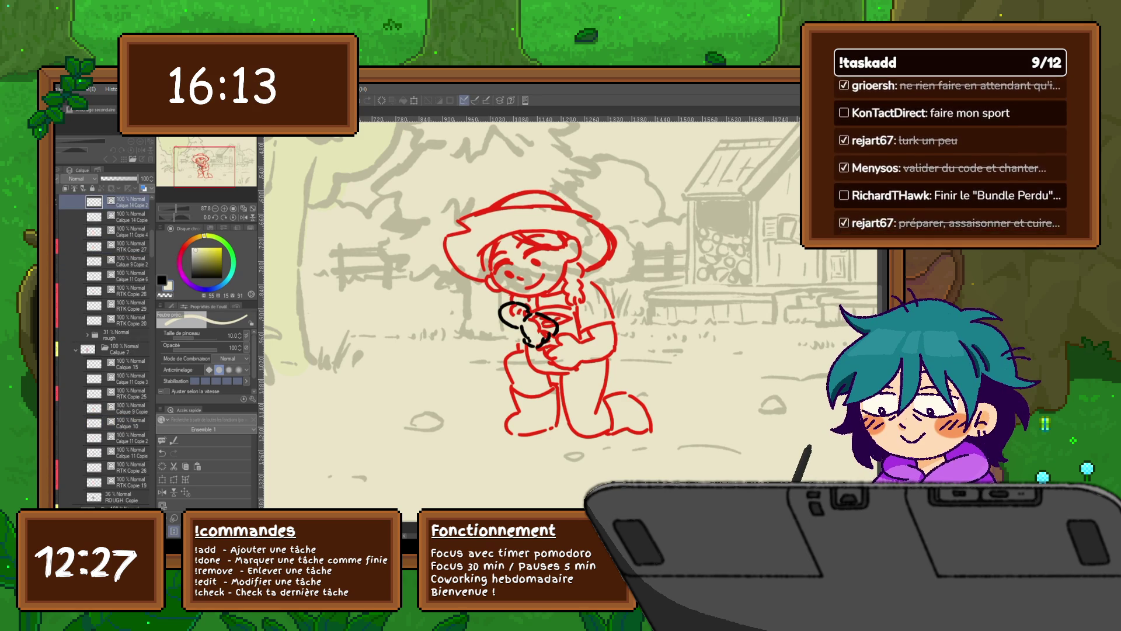
{"action": "key", "text": "alt+bracketleft"}
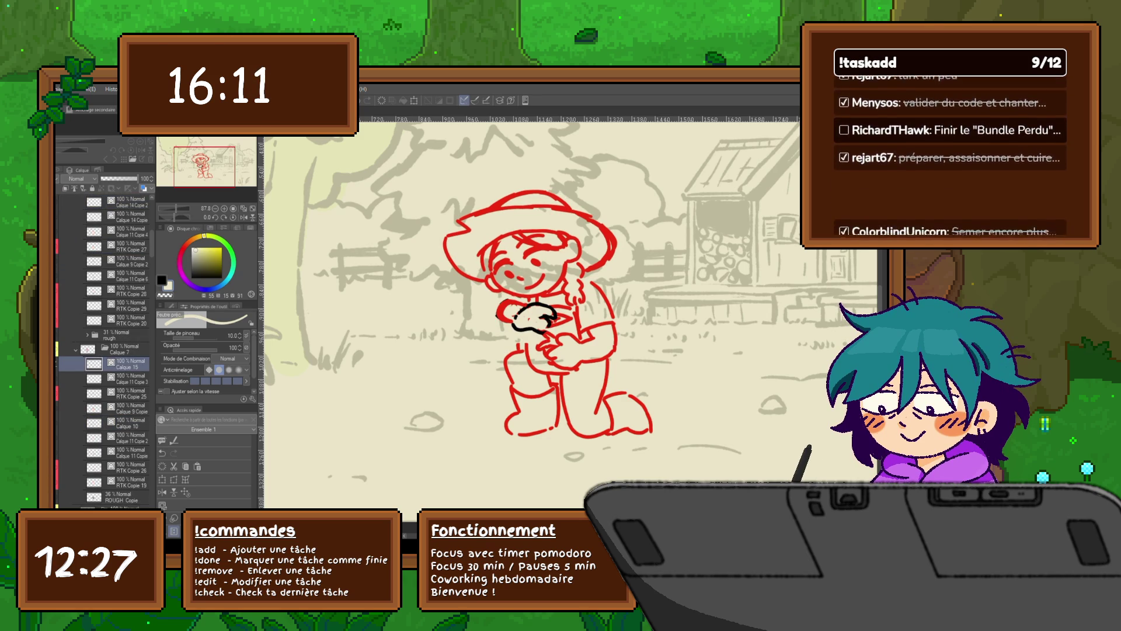
{"action": "key", "text": "alt+bracketleft"}
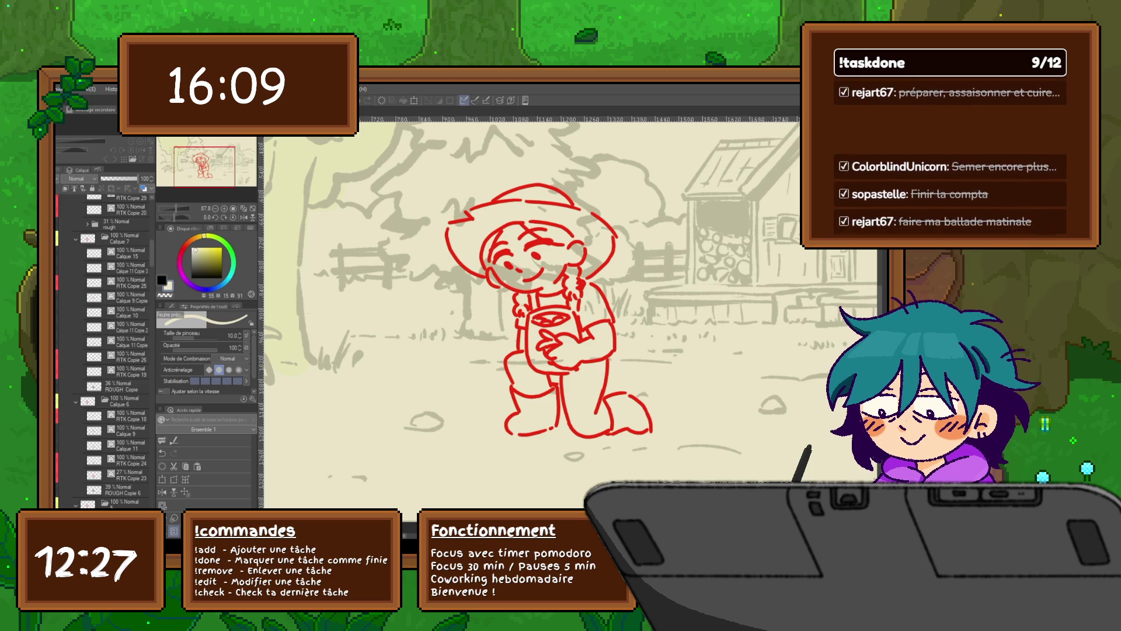
{"action": "key", "text": "alt+bracketright"}
{"action": "key", "text": "alt+bracketleft"}
{"action": "key", "text": "alt+bracketright"}
{"action": "key", "text": "alt+bracketleft"}
{"action": "key", "text": "alt+bracketright"}
{"action": "key", "text": "alt+bracketleft"}
{"action": "key", "text": "alt+bracketleft"}
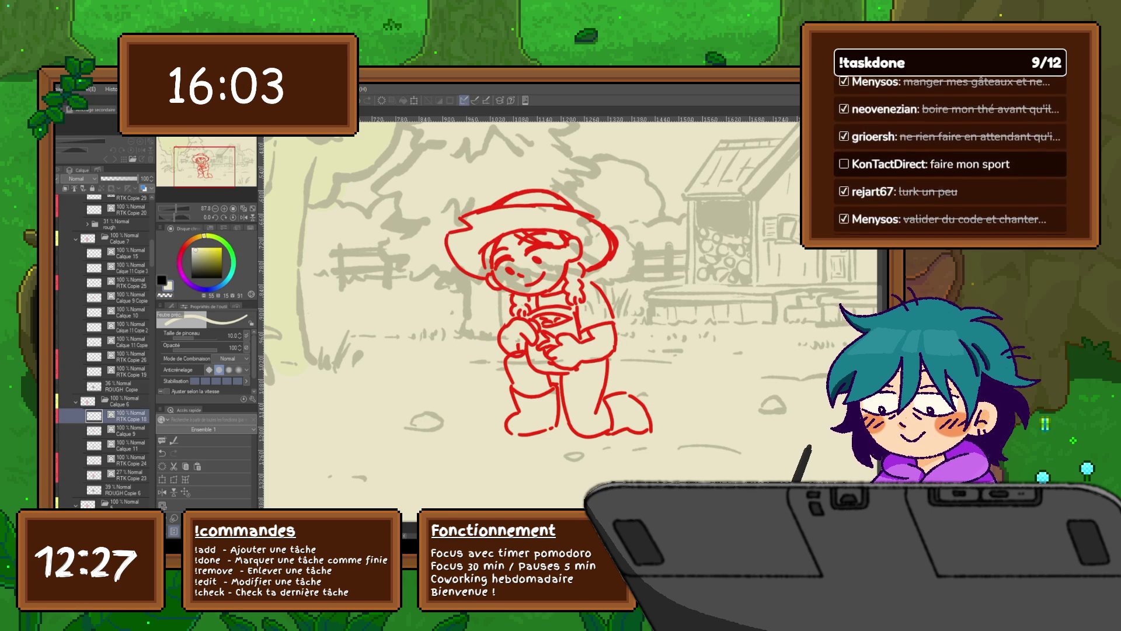
{"action": "key", "text": "alt+bracketright"}
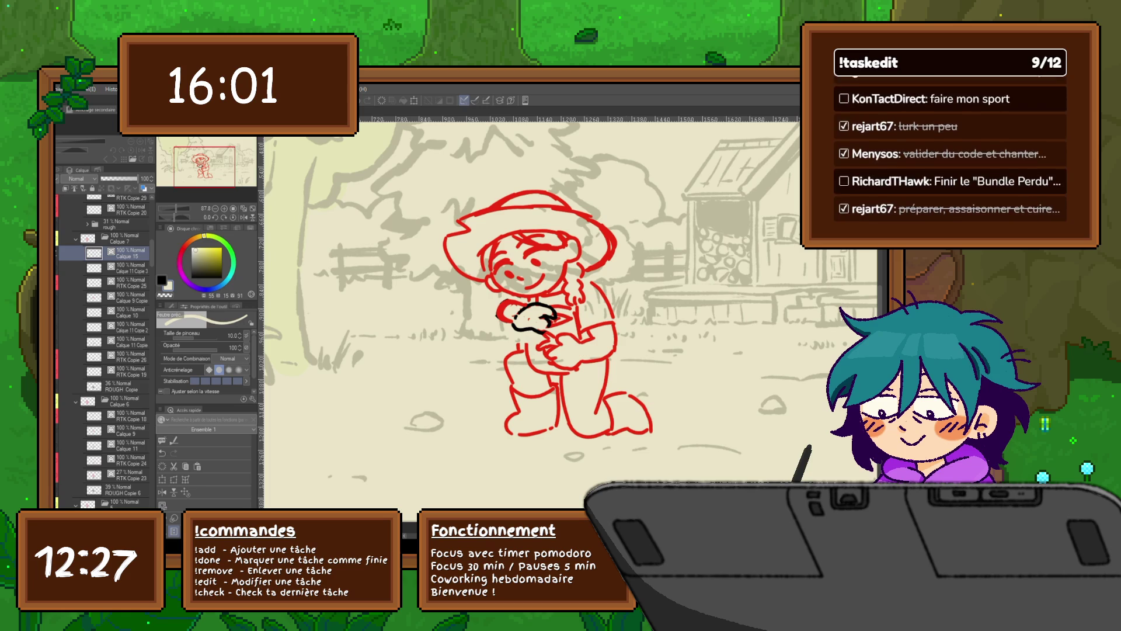
{"action": "key", "text": "alt+bracketleft"}
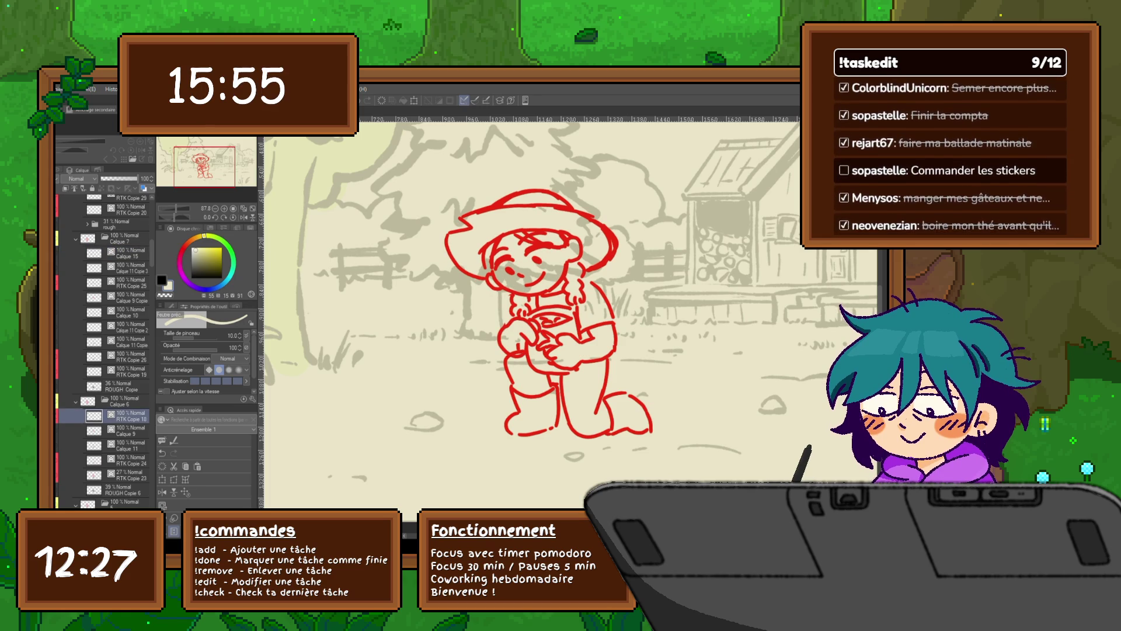
{"action": "key", "text": "space"}
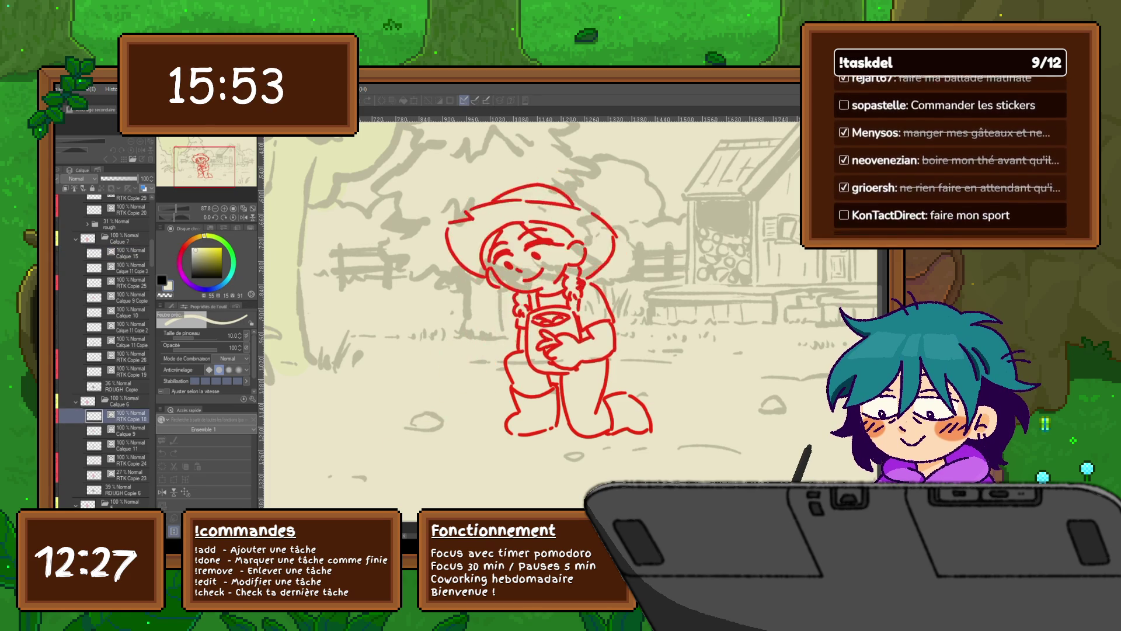
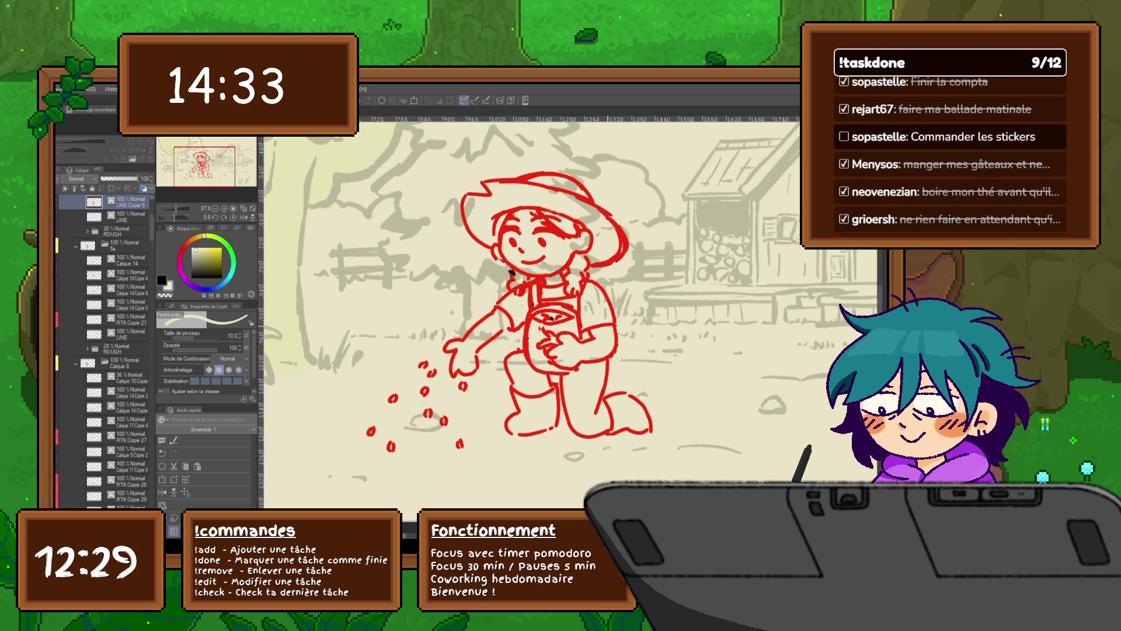
Flip between the neighbouring farmer frames and hide the character sketch to check the background.
{"action": "key", "text": "Right"}
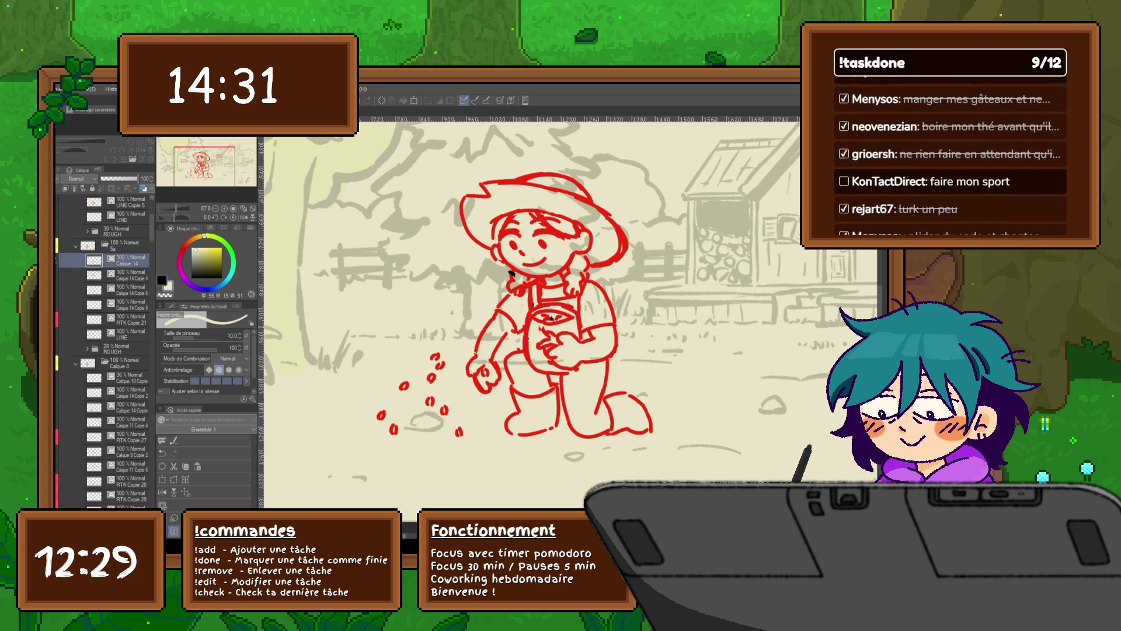
{"action": "key", "text": "Right"}
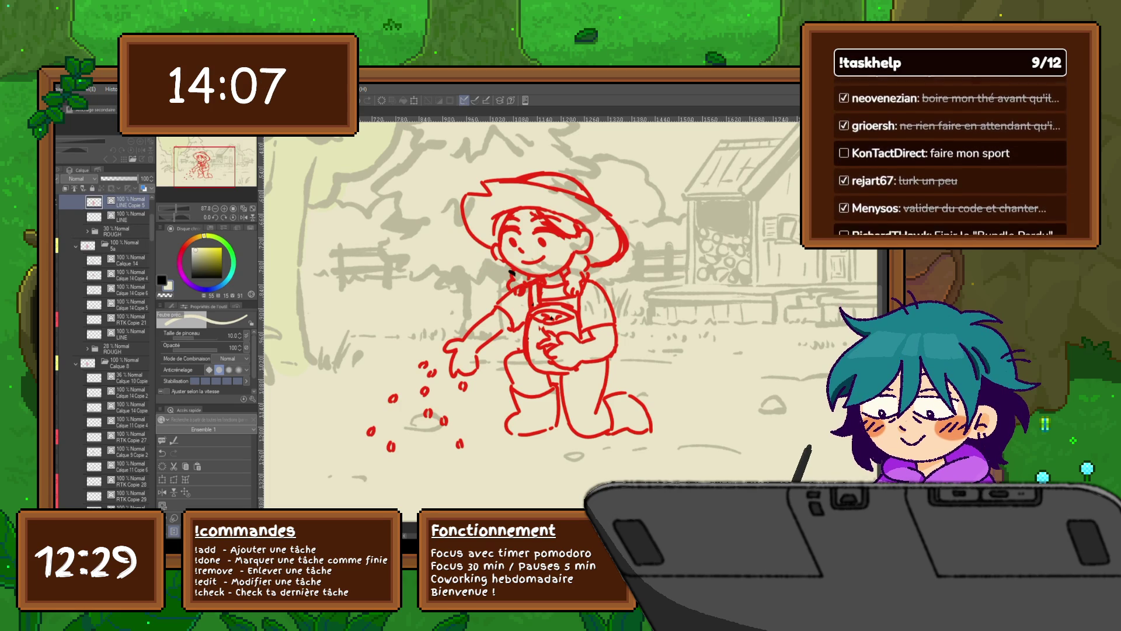
{"action": "key", "text": "ctrl+z"}
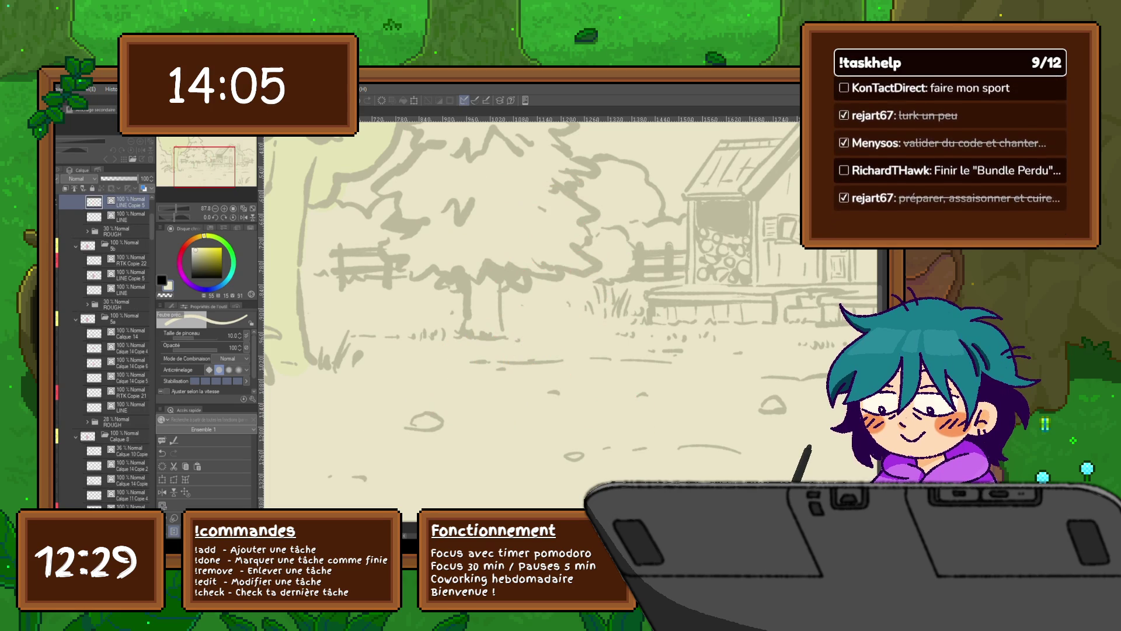
{"action": "key", "text": "ctrl+z"}
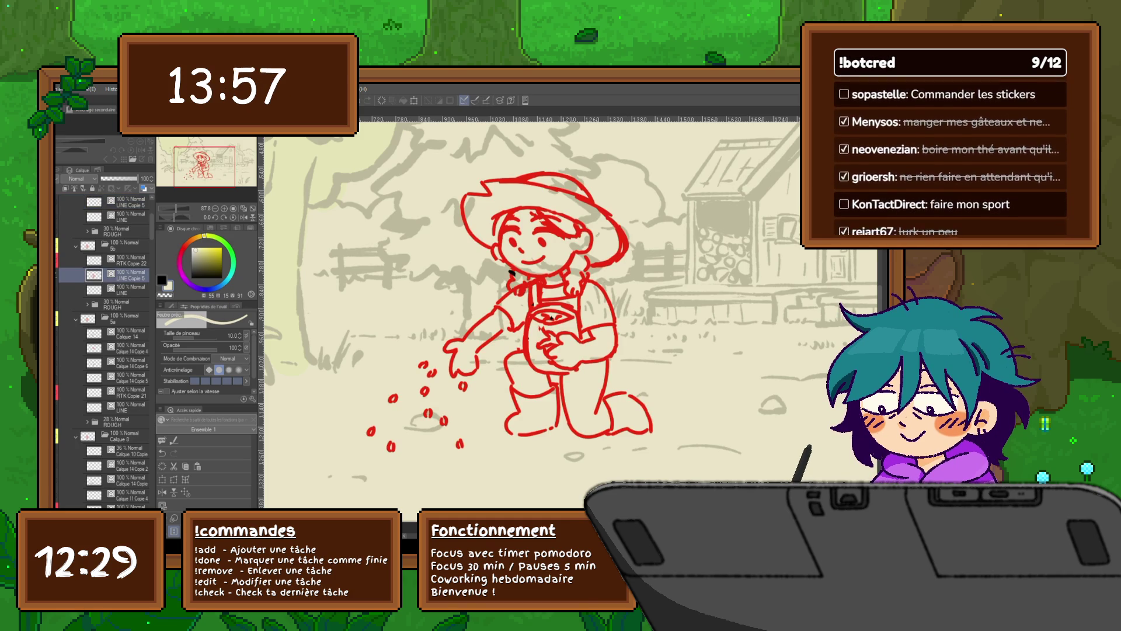
{"action": "key", "text": "Delete"}
{"action": "key", "text": "ctrl+z"}
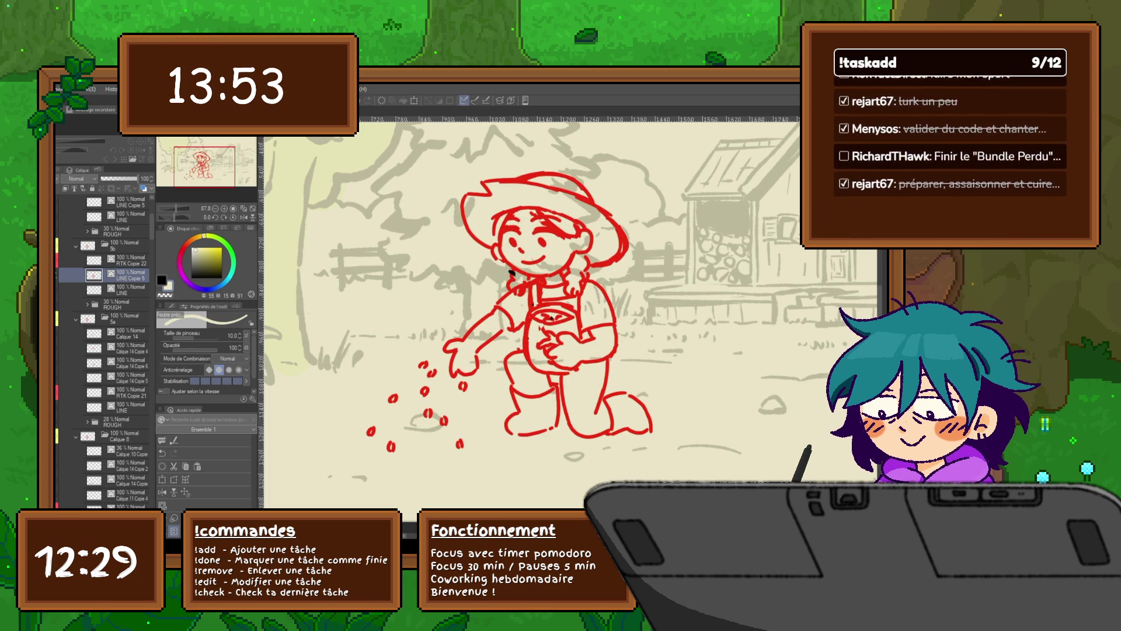
{"action": "key", "text": "Delete"}
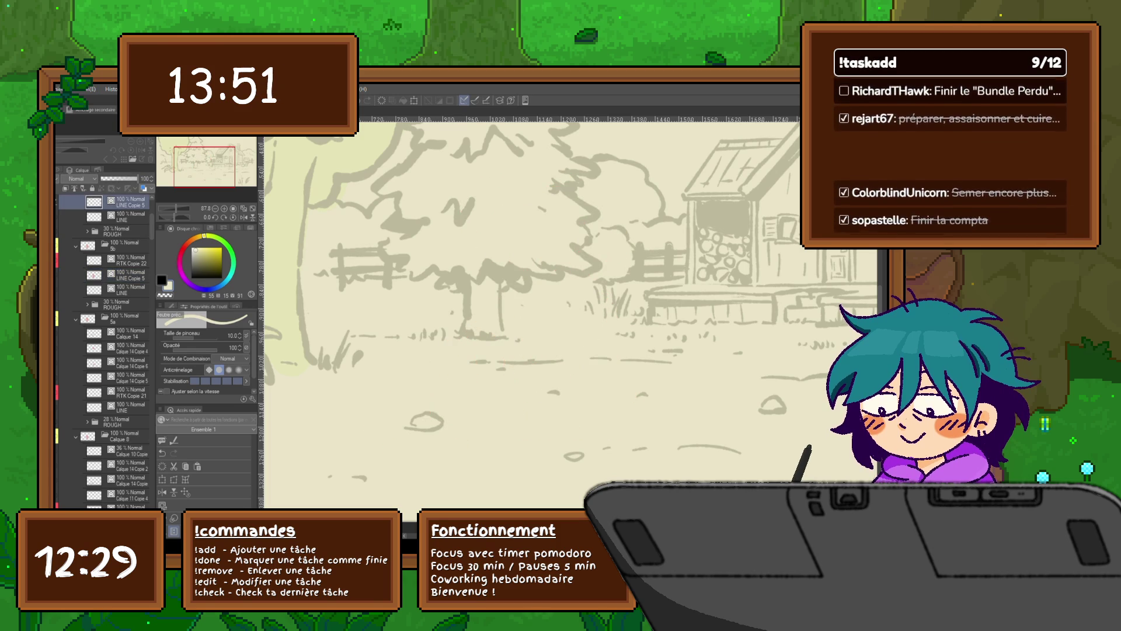
{"action": "scroll", "coordinate": [102, 350], "scroll_direction": "up", "scroll_amount": 1}
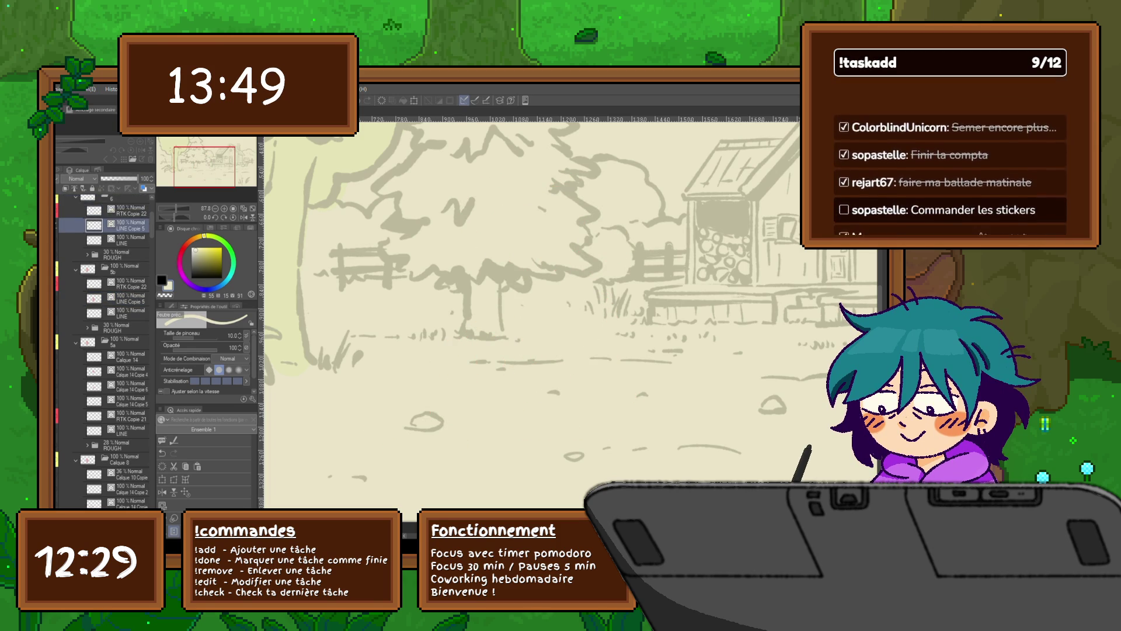
Step down through the layers to the 30% ROUGH layer and delete it.
{"action": "key", "text": "ctrl+bracketleft"}
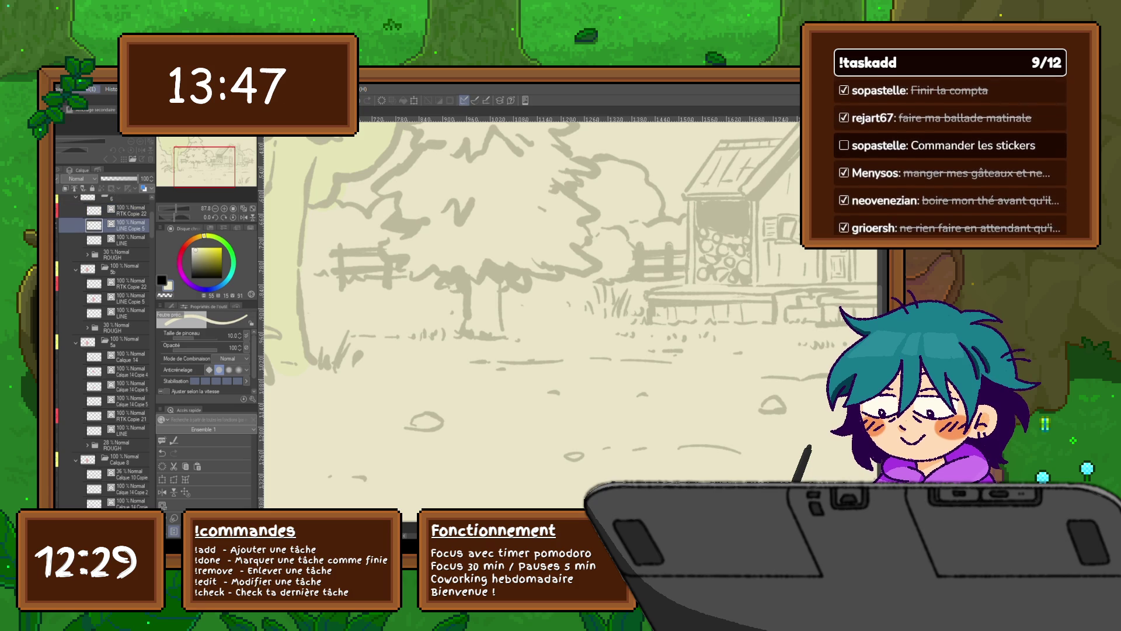
{"action": "key", "text": "ctrl+v"}
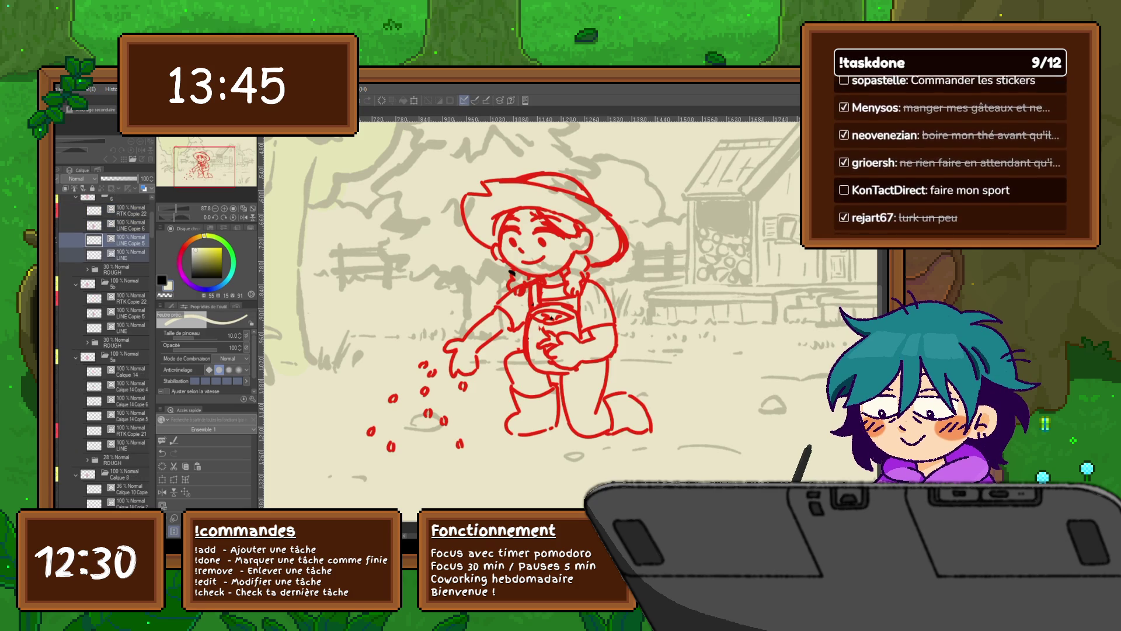
{"action": "key", "text": "ctrl+bracketleft"}
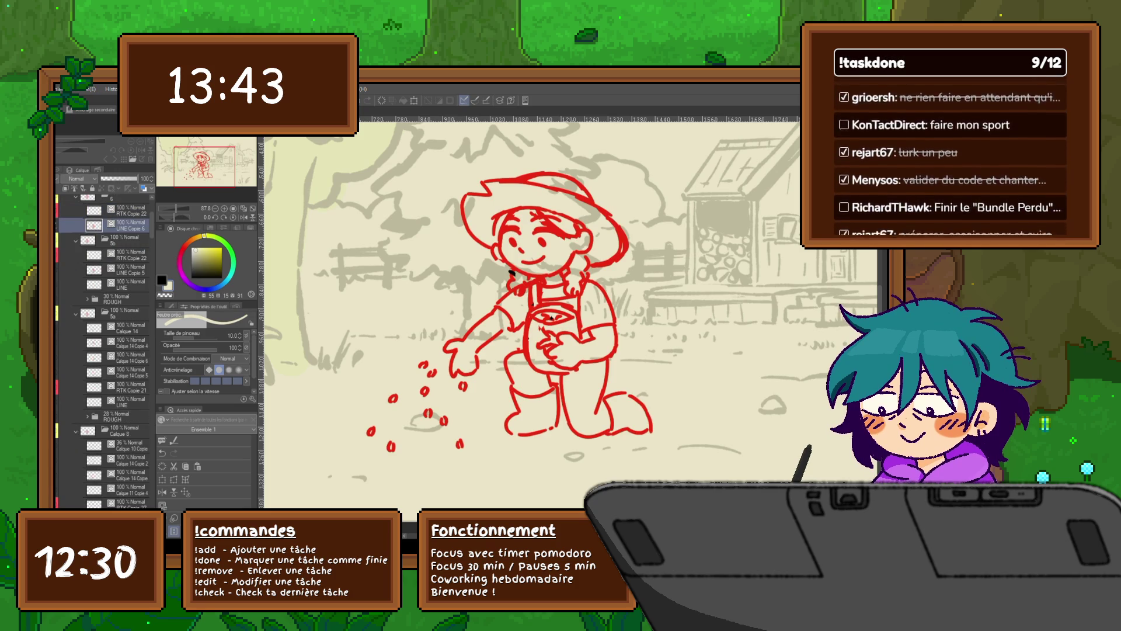
{"action": "key", "text": "ctrl+bracketleft"}
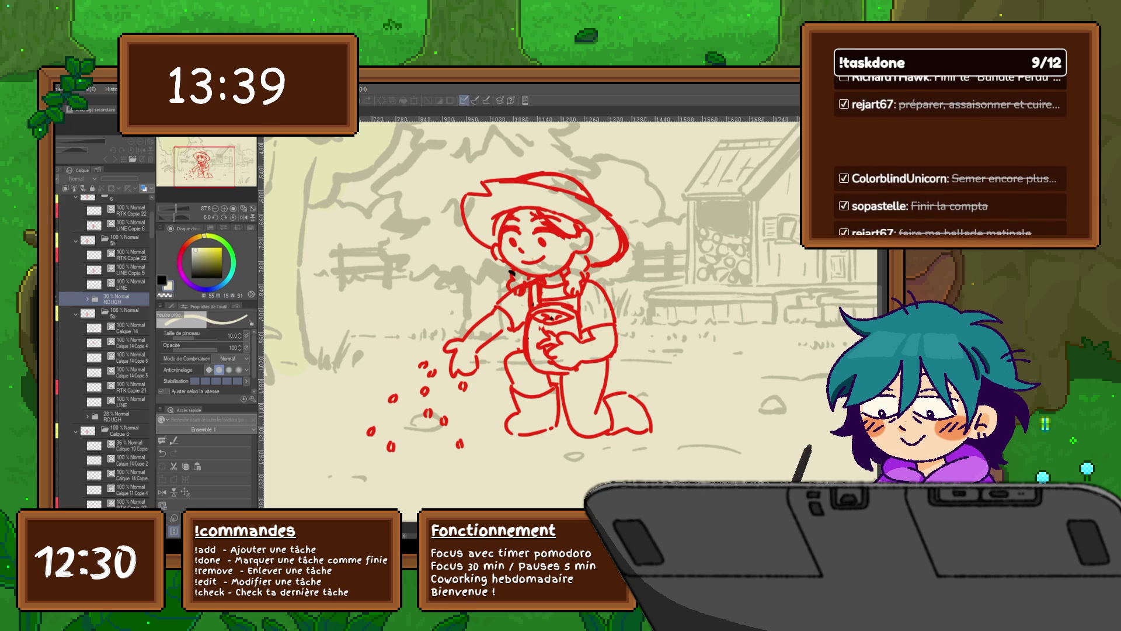
{"action": "key", "text": "Delete"}
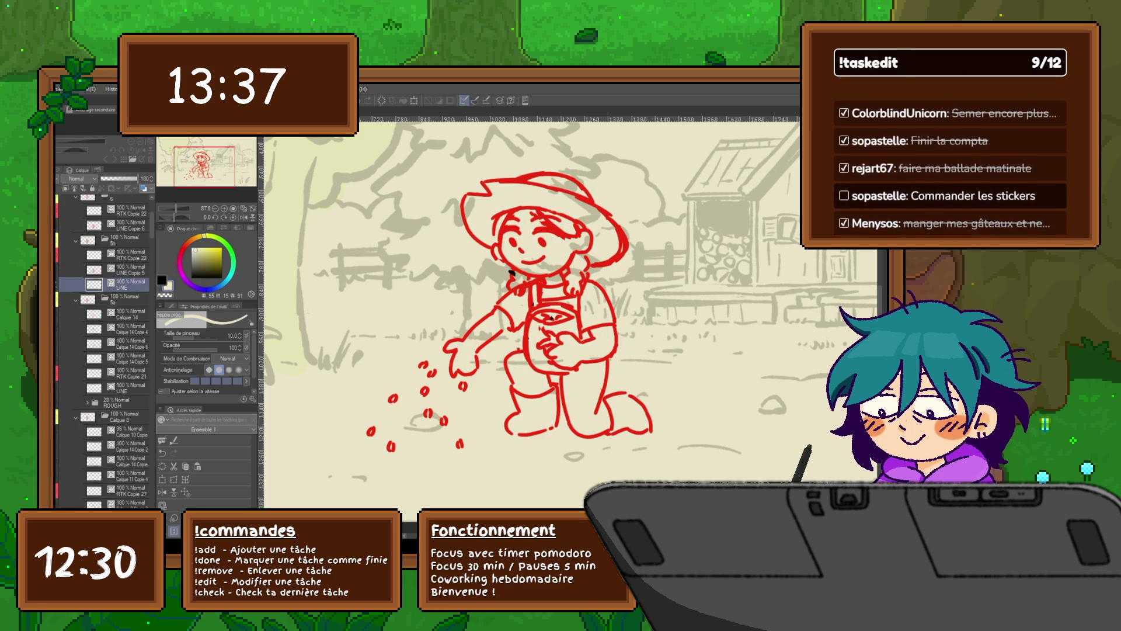
{"action": "scroll", "coordinate": [104, 332], "scroll_direction": "up", "scroll_amount": 3}
Lasso the farmer's arm on LINE Copie 6 and rotate it slightly into a new position.
{"action": "left_click", "coordinate": [123, 300]}
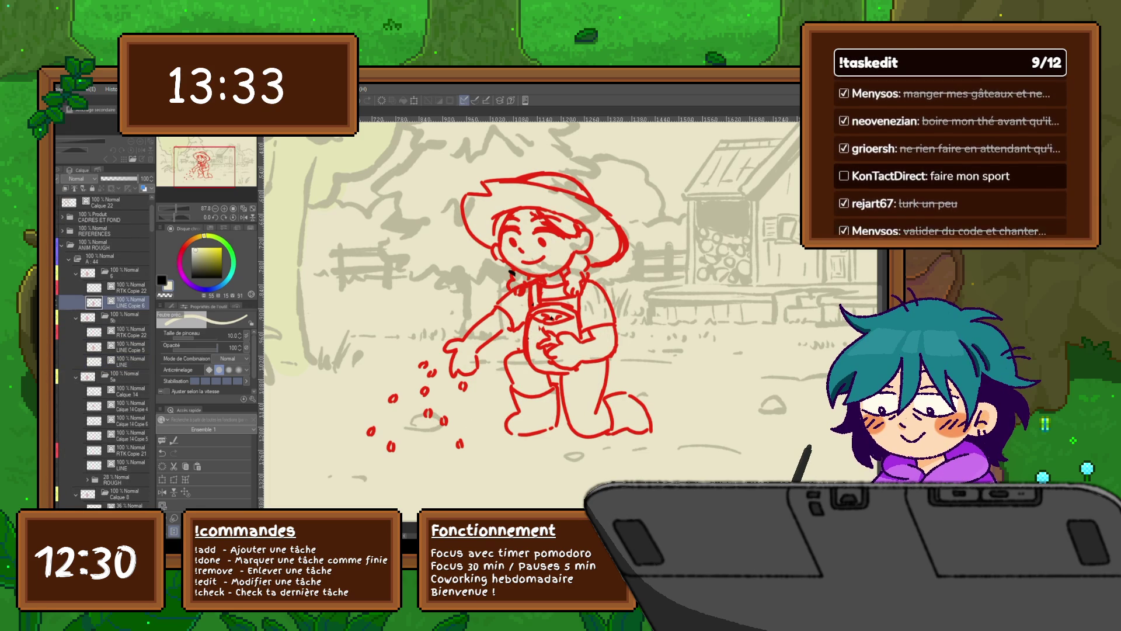
{"action": "key", "text": "m"}
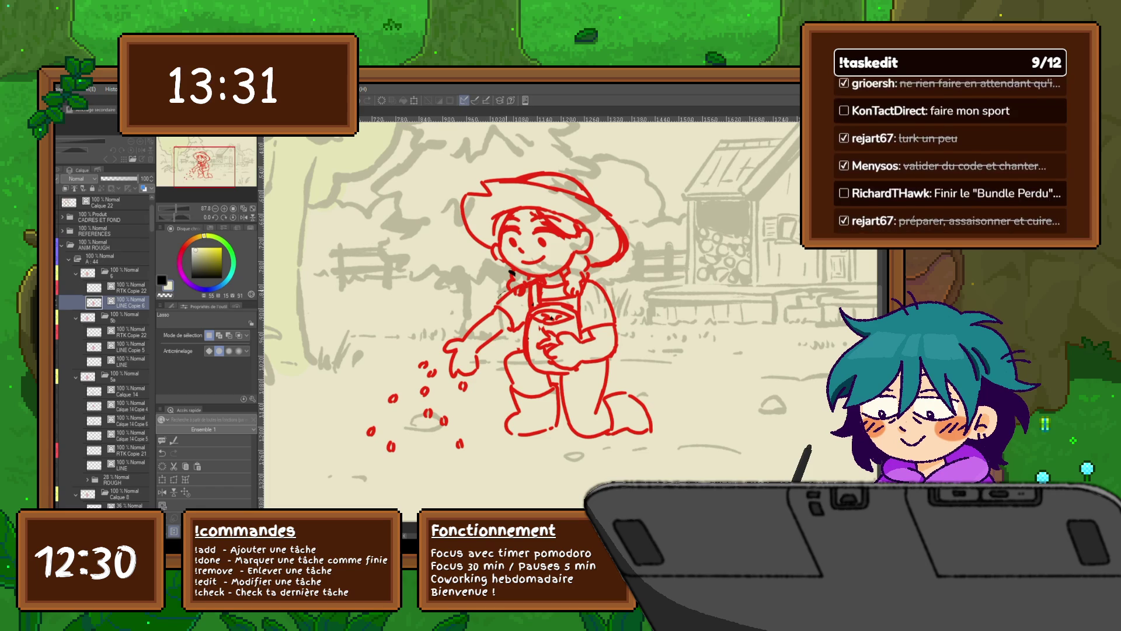
{"action": "left_click_drag", "start_coordinate": [522, 302], "coordinate": [442, 372]}
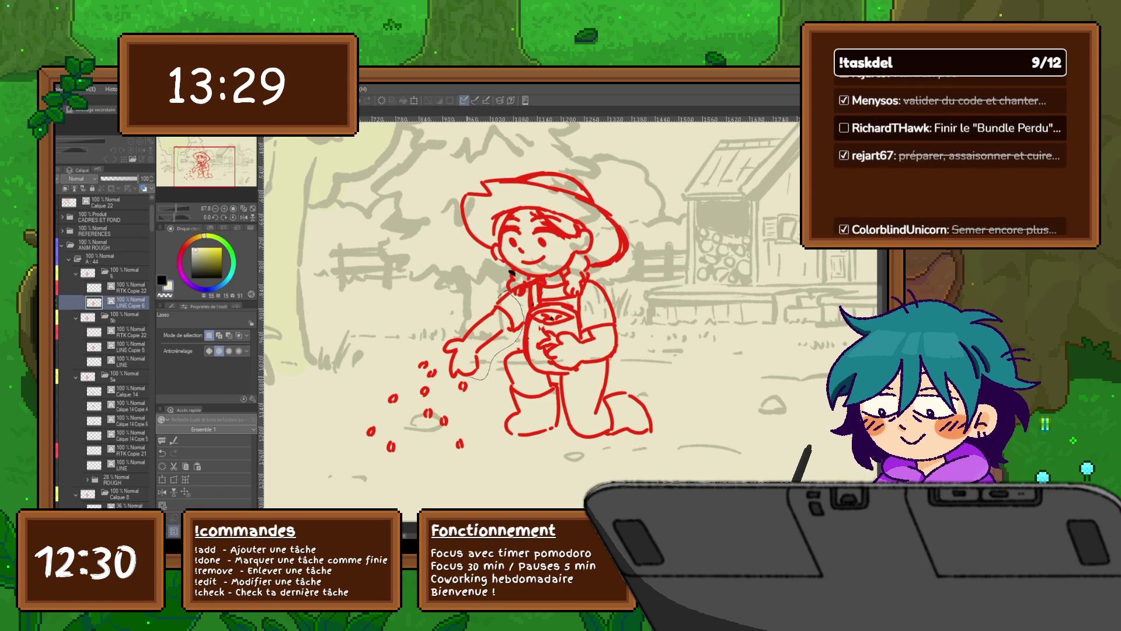
{"action": "key", "text": "ctrl+t"}
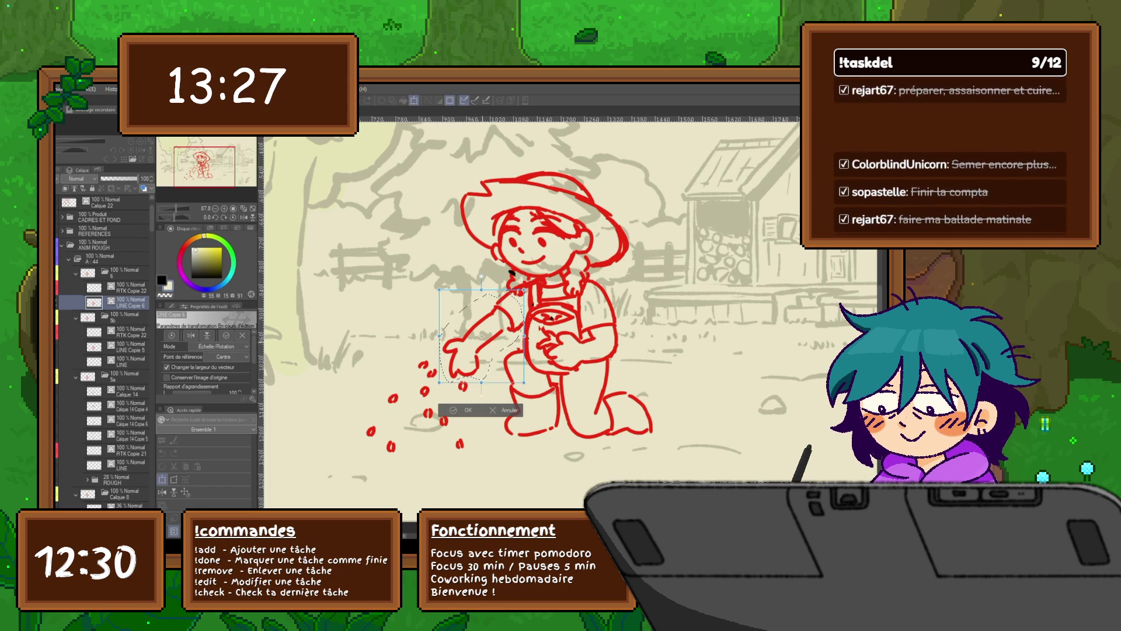
{"action": "left_click_drag", "start_coordinate": [525, 289], "coordinate": [520, 285]}
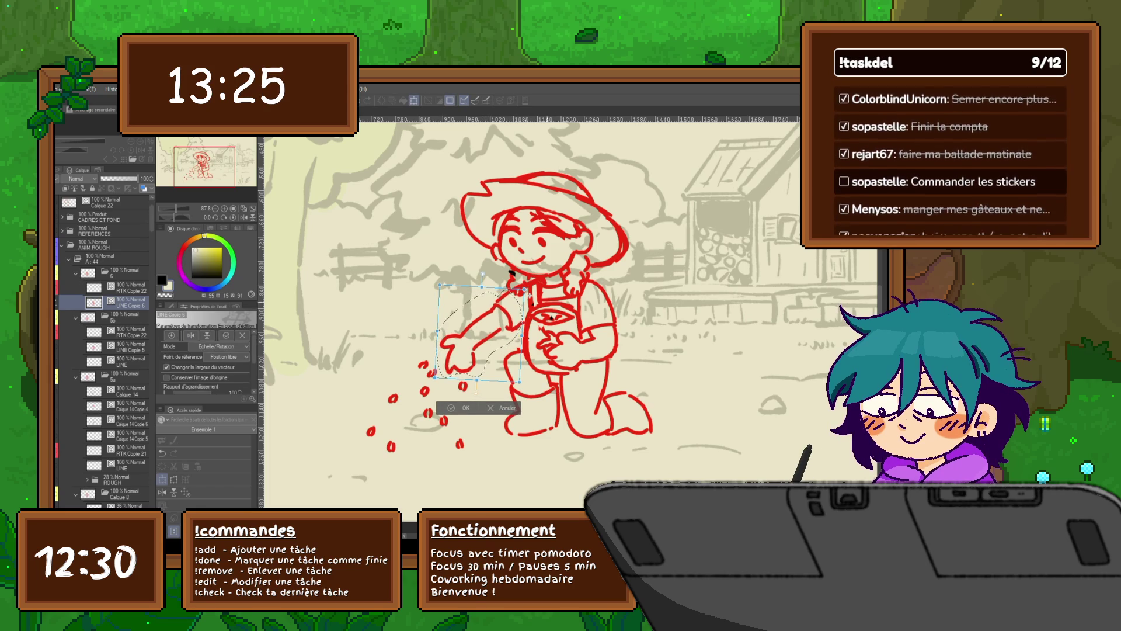
{"action": "key", "text": "Return"}
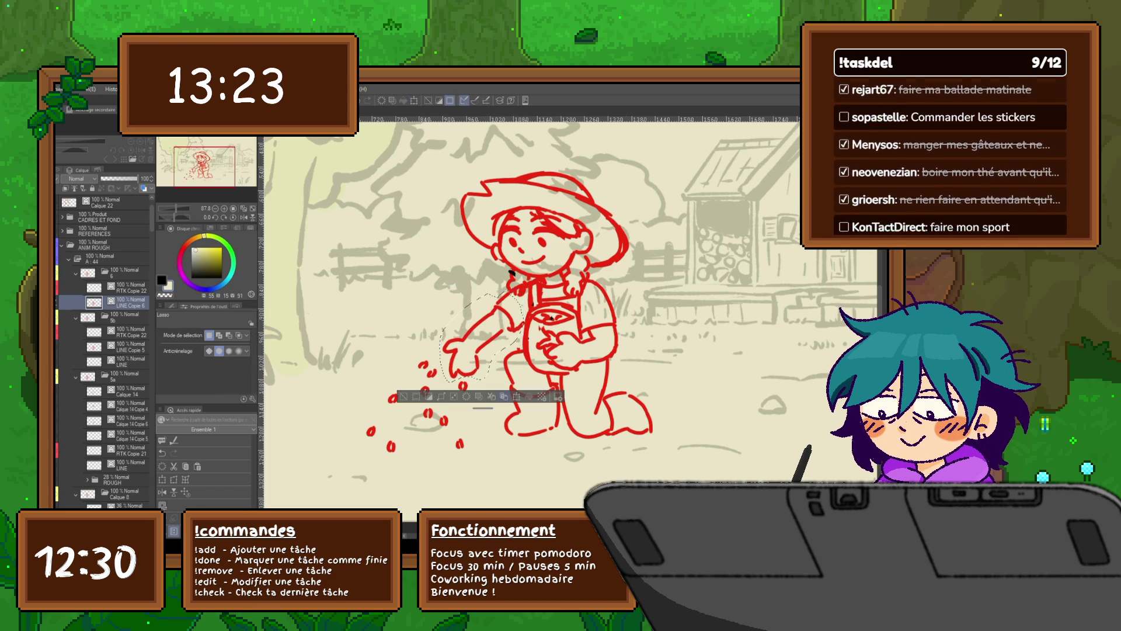
{"action": "key", "text": "ctrl+t"}
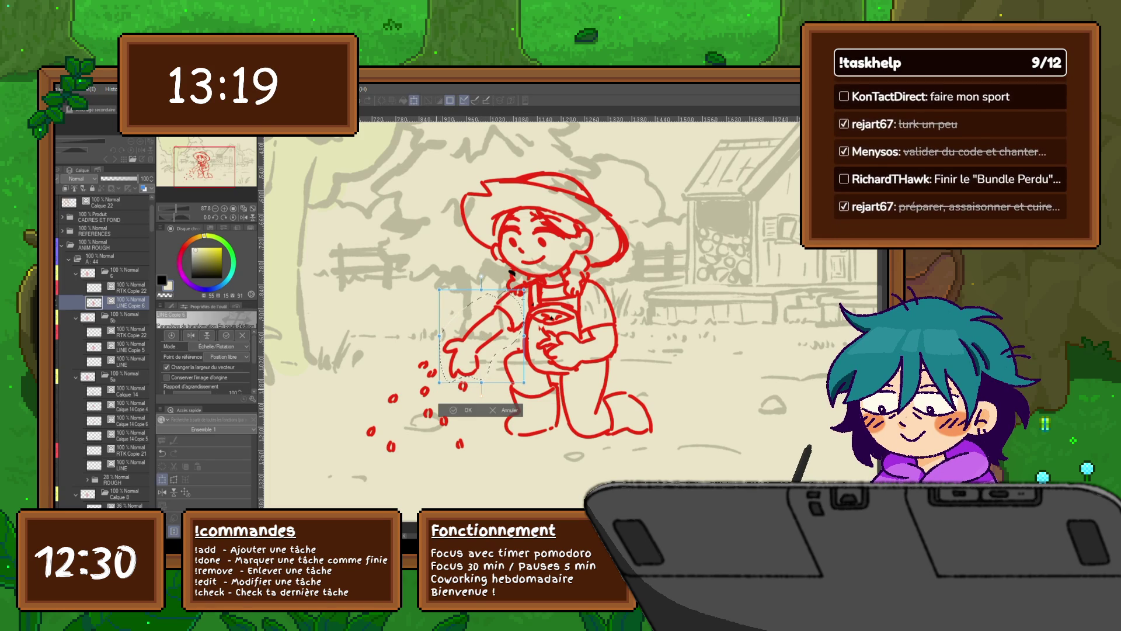
{"action": "left_click", "coordinate": [468, 408]}
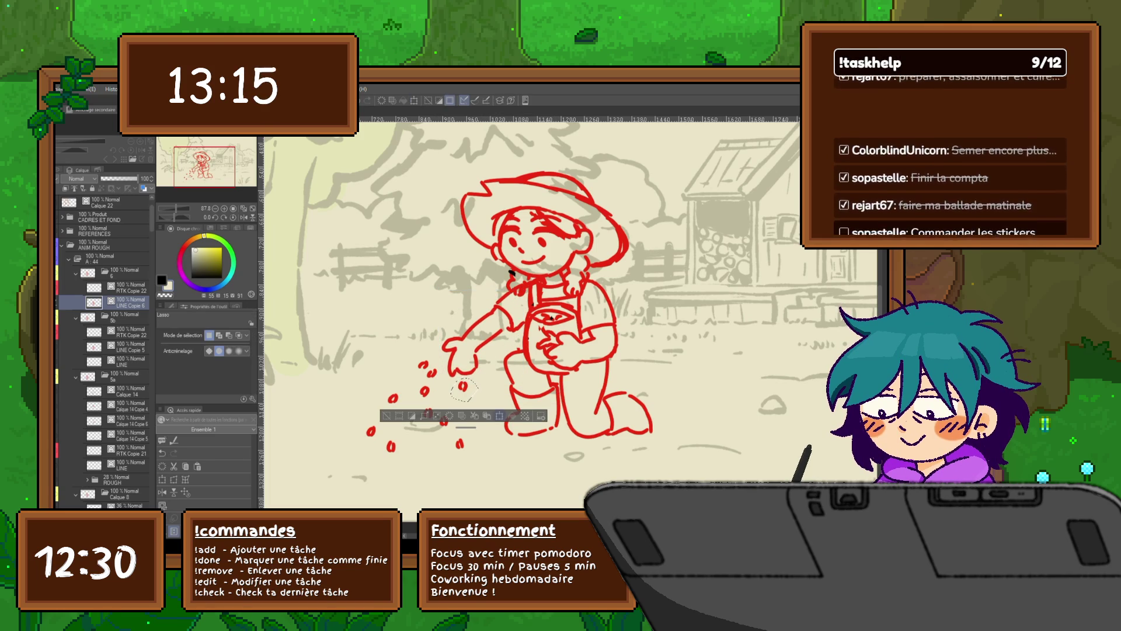
Select and move the falling seeds lower, one scatter group at a time.
{"action": "key", "text": "ctrl+t"}
{"action": "left_click_drag", "start_coordinate": [464, 400], "coordinate": [459, 444]}
{"action": "key", "text": "Return"}
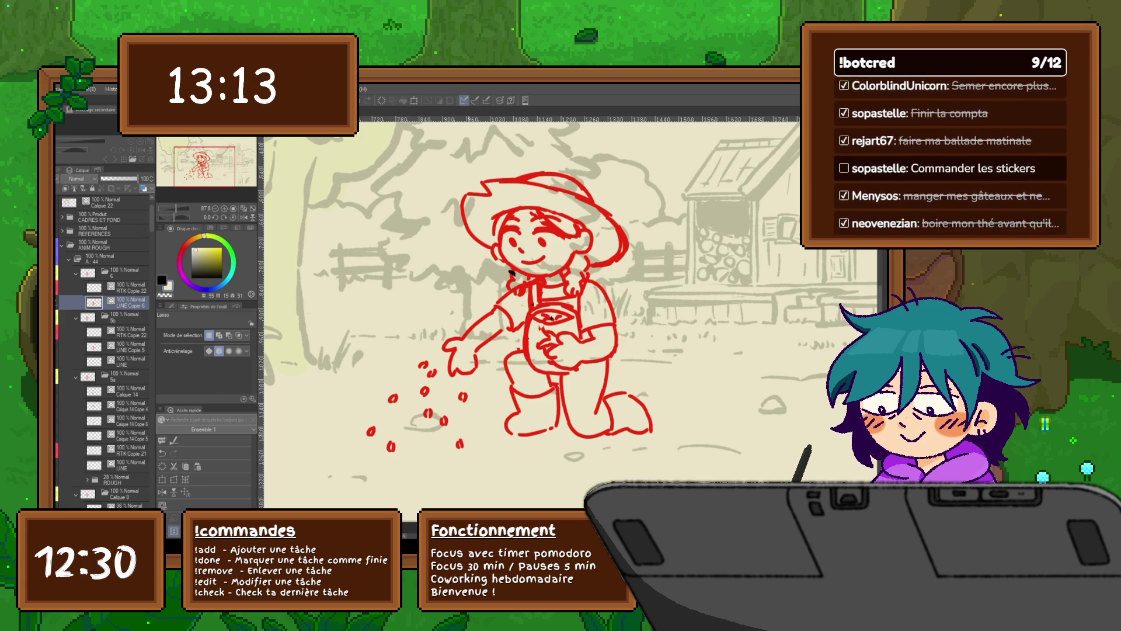
{"action": "left_click_drag", "start_coordinate": [458, 444], "coordinate": [460, 452]}
{"action": "key", "text": "Return"}
{"action": "mouse_move", "coordinate": [436, 410]}
{"action": "left_mouse_down"}
{"action": "mouse_move", "coordinate": [444, 427]}
{"action": "mouse_move", "coordinate": [420, 417]}
{"action": "left_mouse_up"}
{"action": "key", "text": "Return"}
{"action": "key", "text": "ctrl+t"}
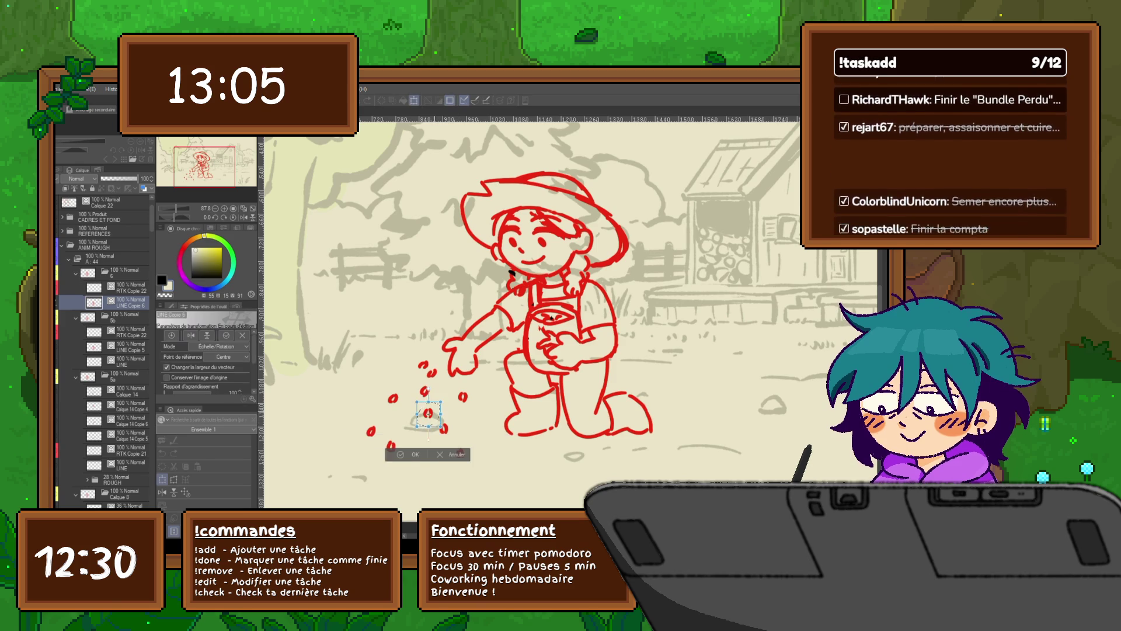
{"action": "key", "text": "Return"}
{"action": "mouse_move", "coordinate": [438, 385]}
{"action": "left_mouse_down"}
{"action": "mouse_move", "coordinate": [412, 402]}
{"action": "mouse_move", "coordinate": [421, 359]}
{"action": "left_mouse_up"}
{"action": "key", "text": "ctrl+t"}
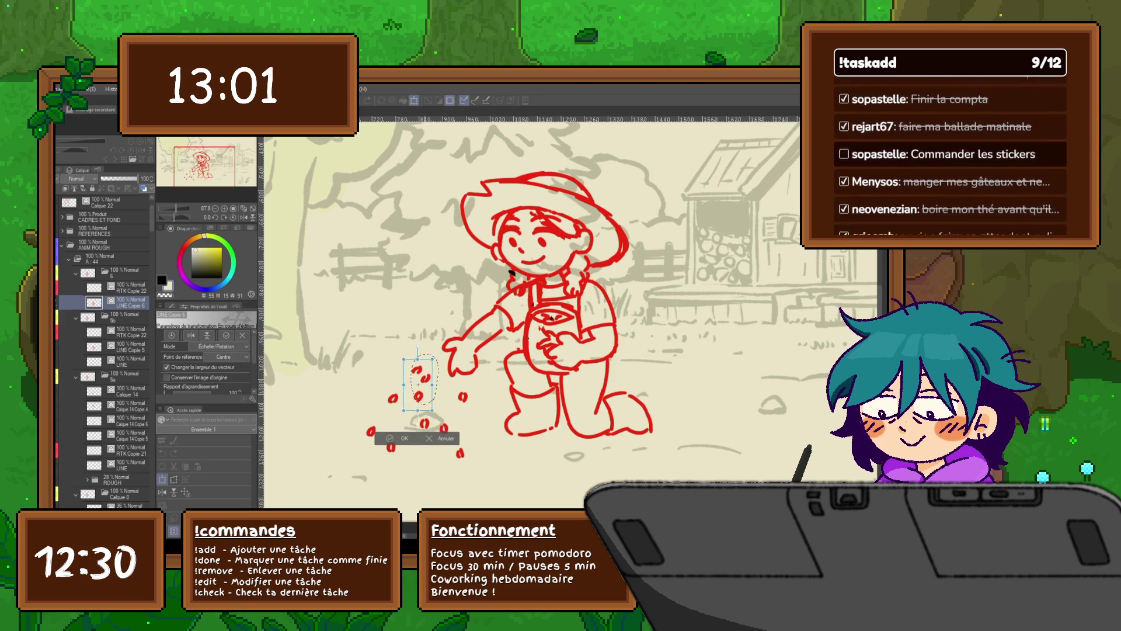
{"action": "key", "text": "Return"}
Shift the remaining seeds in the scatter further down with repeated transforms.
{"action": "left_click_drag", "start_coordinate": [386, 393], "coordinate": [391, 408]}
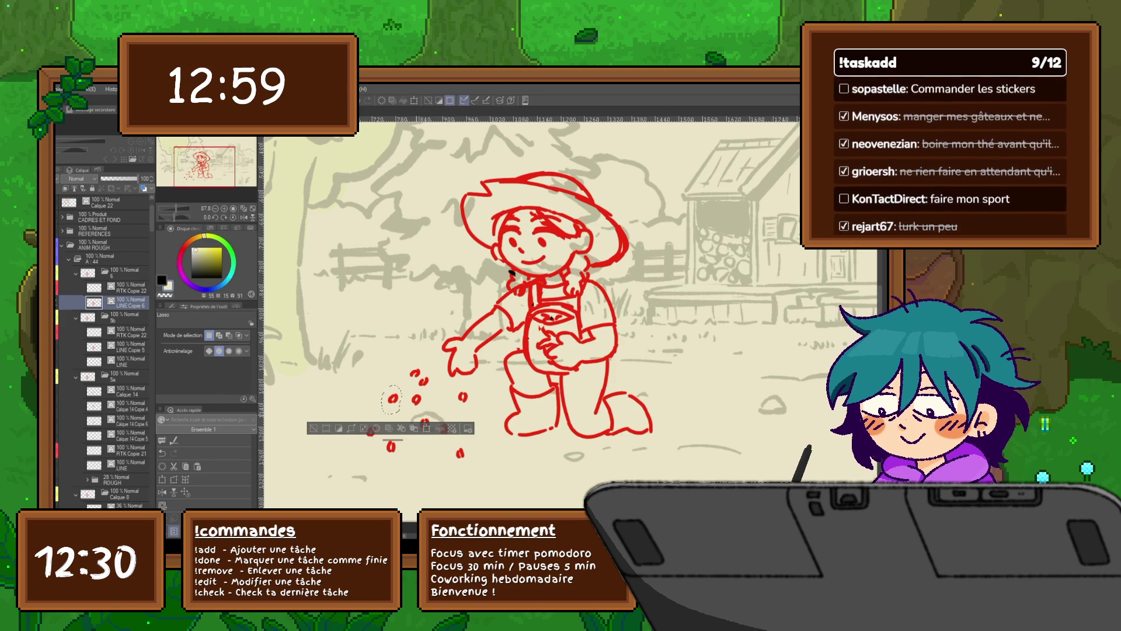
{"action": "left_click", "coordinate": [427, 427]}
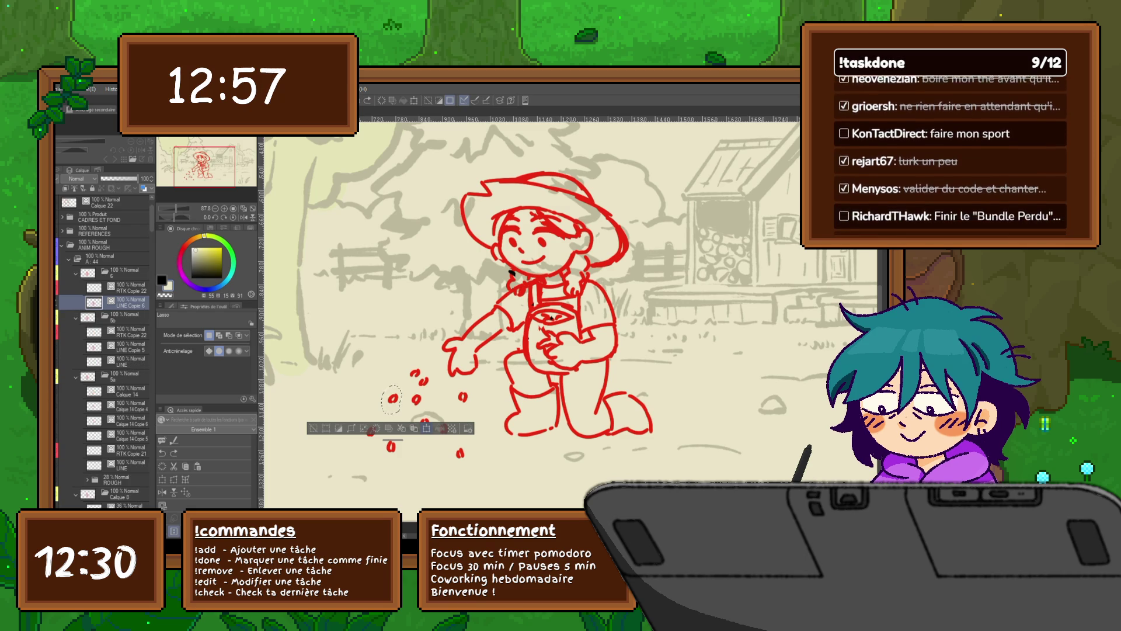
{"action": "key", "text": "ctrl+t"}
{"action": "left_click_drag", "start_coordinate": [392, 400], "coordinate": [390, 461]}
{"action": "key", "text": "Return"}
{"action": "key", "text": "ctrl+t"}
{"action": "key", "text": "Return"}
{"action": "left_click_drag", "start_coordinate": [382, 422], "coordinate": [365, 443]}
{"action": "key", "text": "ctrl+t"}
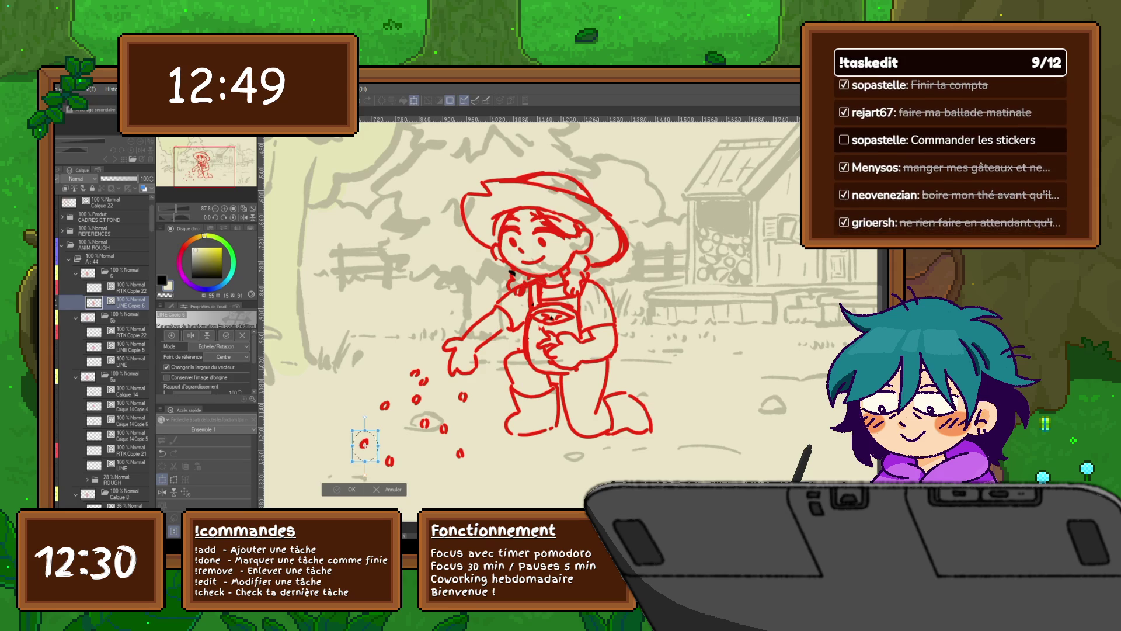
{"action": "key", "text": "Return"}
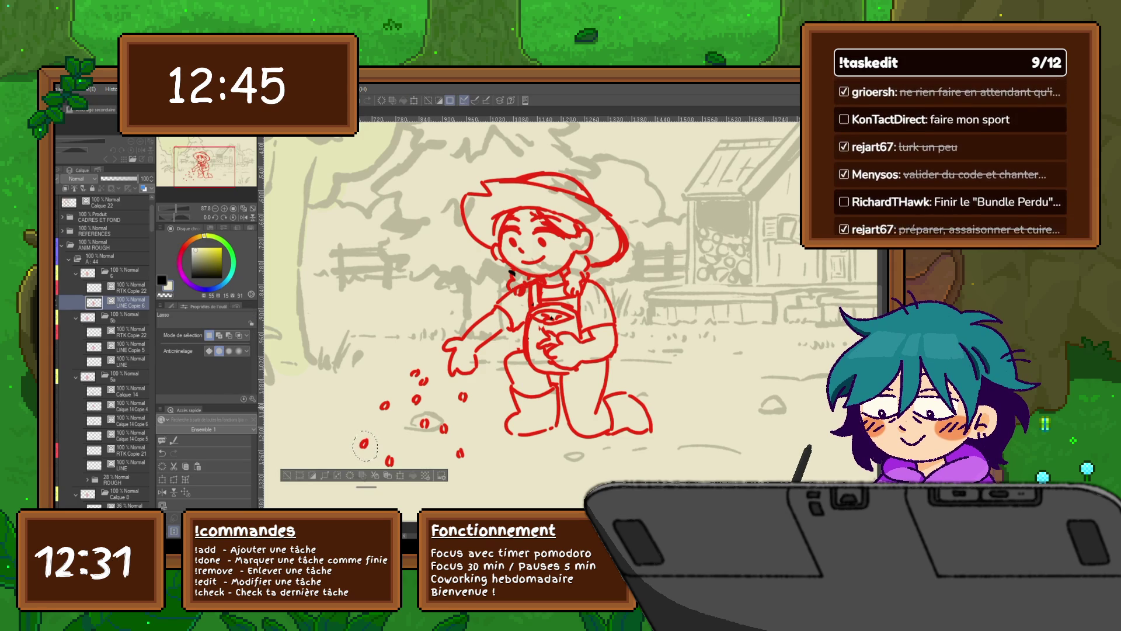
Clear the selection, play the sowing animation to check it, then switch to the grass-scything canvas.
{"action": "key", "text": "ctrl+d"}
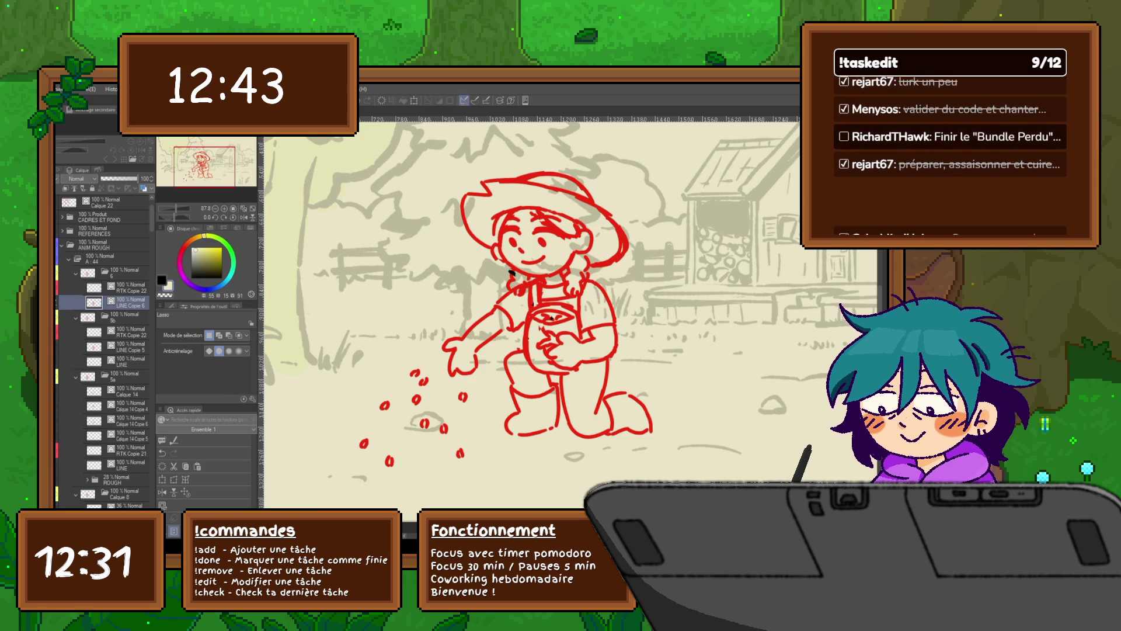
{"action": "key", "text": "Return"}
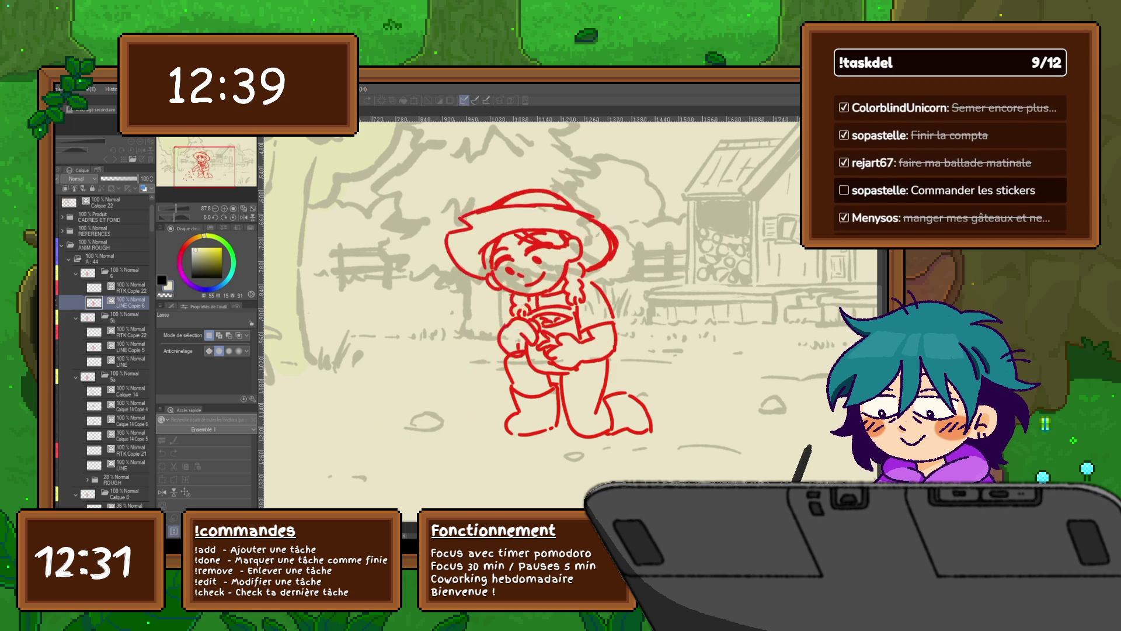
{"action": "key", "text": "Return"}
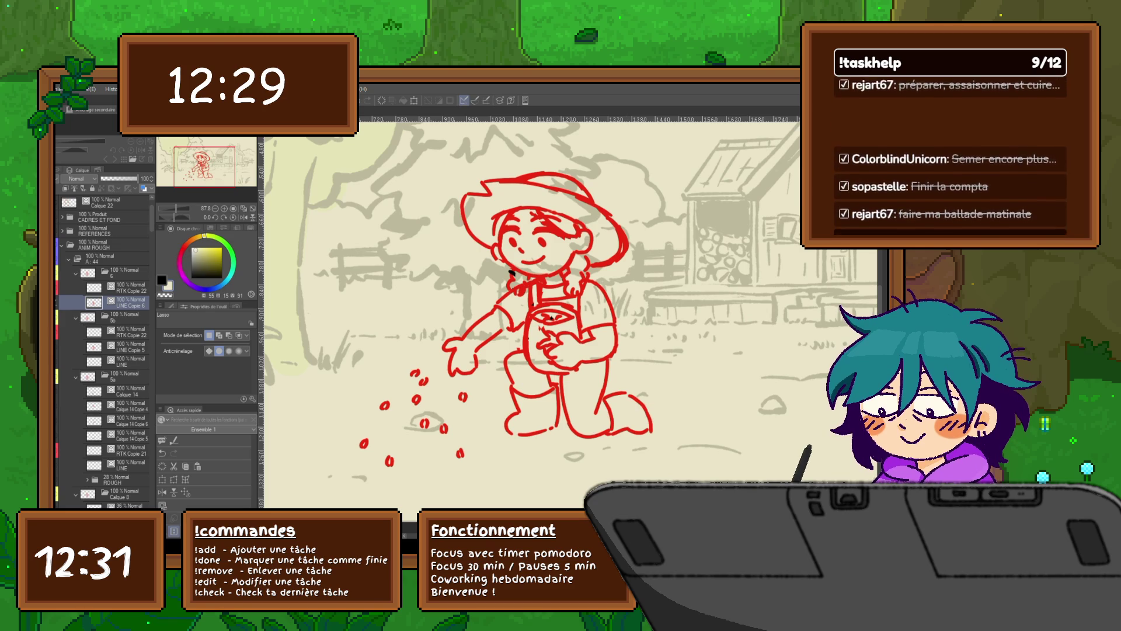
{"action": "key", "text": "ctrl+Tab"}
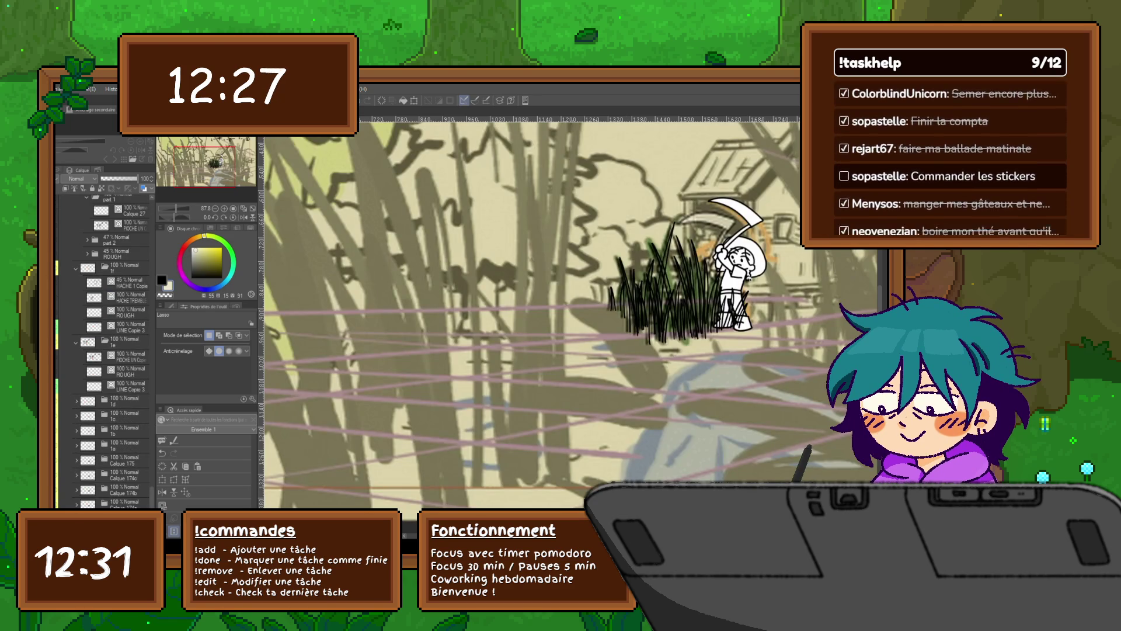
Zoom out, fade the anim_4 background painting to 19% opacity and step through the frames.
{"action": "key", "text": "ctrl+minus"}
{"action": "key", "text": "ctrl+minus"}
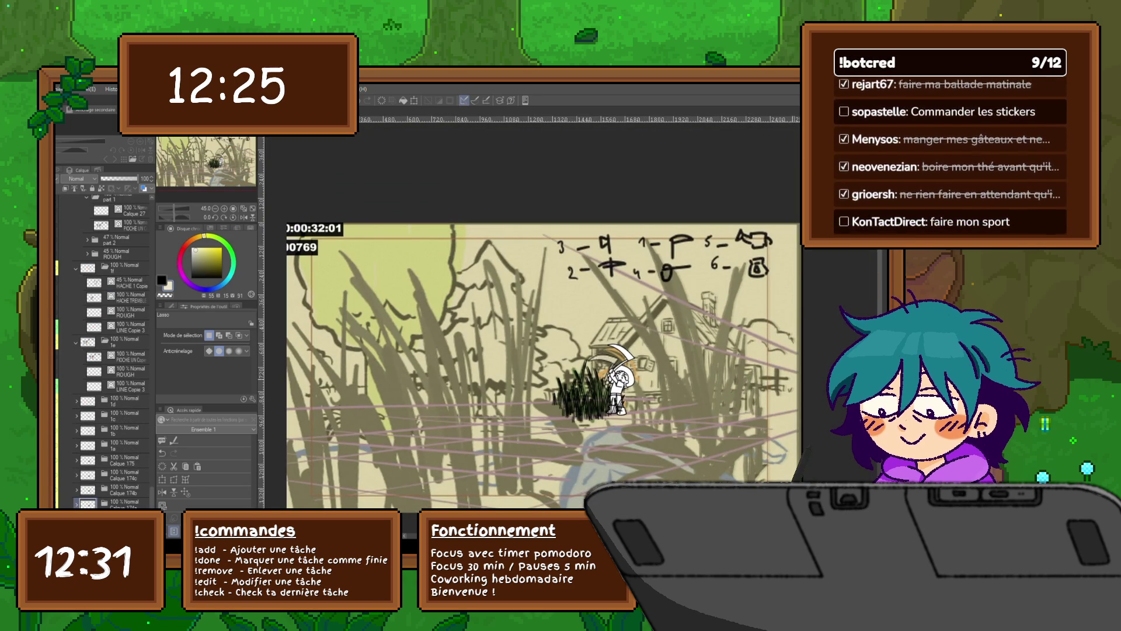
{"action": "scroll", "coordinate": [544, 342], "scroll_direction": "down", "scroll_amount": 2}
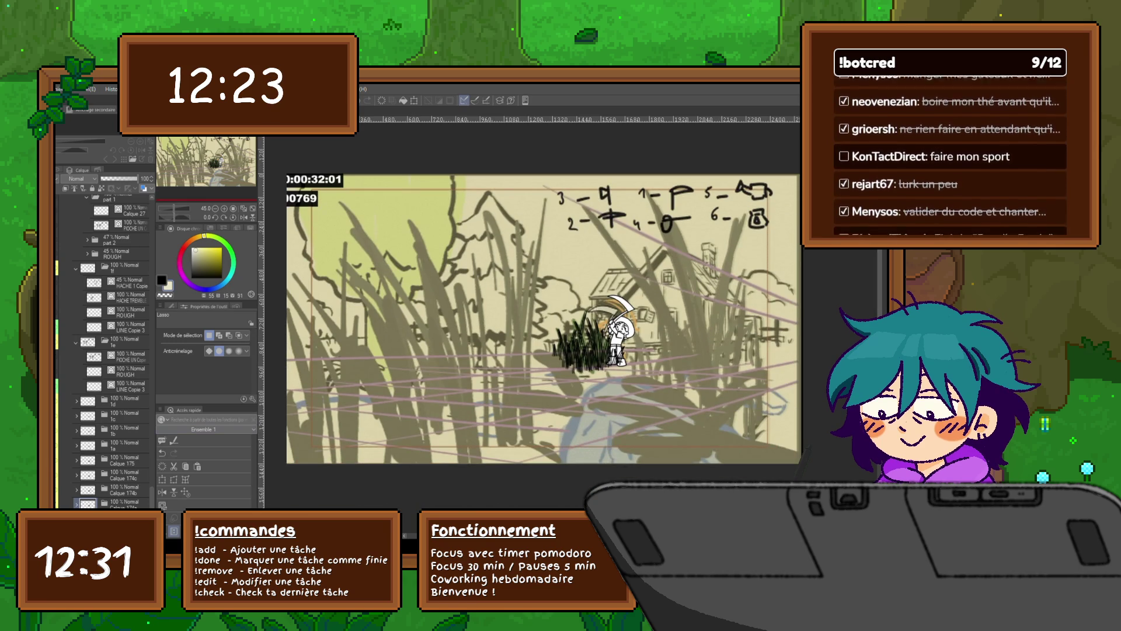
{"action": "scroll", "coordinate": [110, 350], "scroll_direction": "down", "scroll_amount": 3}
{"action": "left_click", "coordinate": [106, 474]}
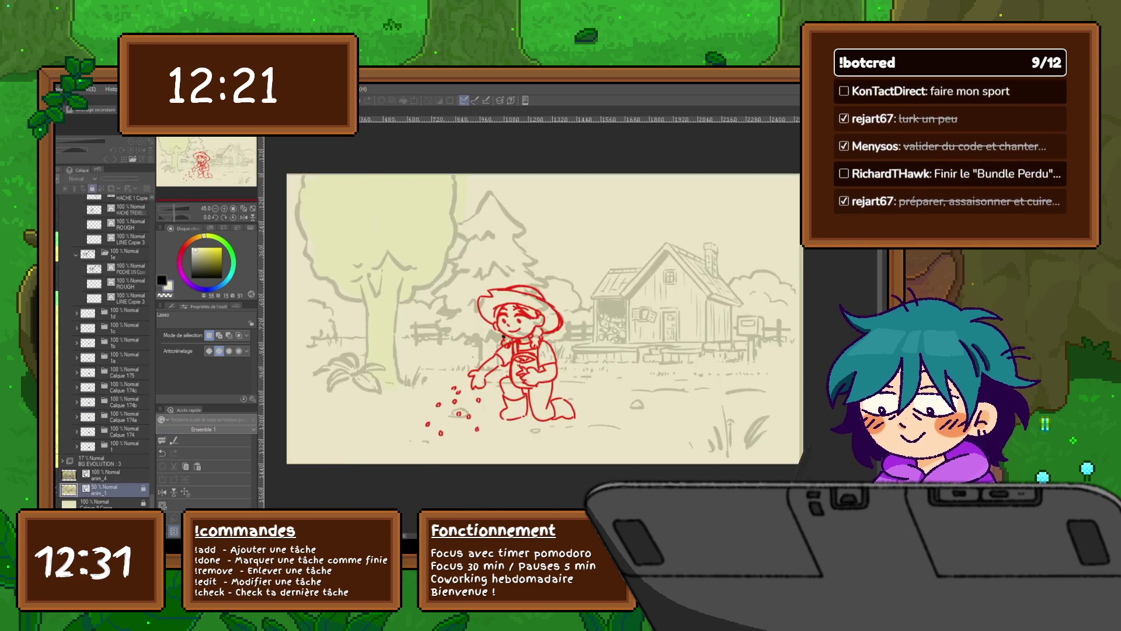
{"action": "left_click_drag", "start_coordinate": [145, 178], "coordinate": [109, 178]}
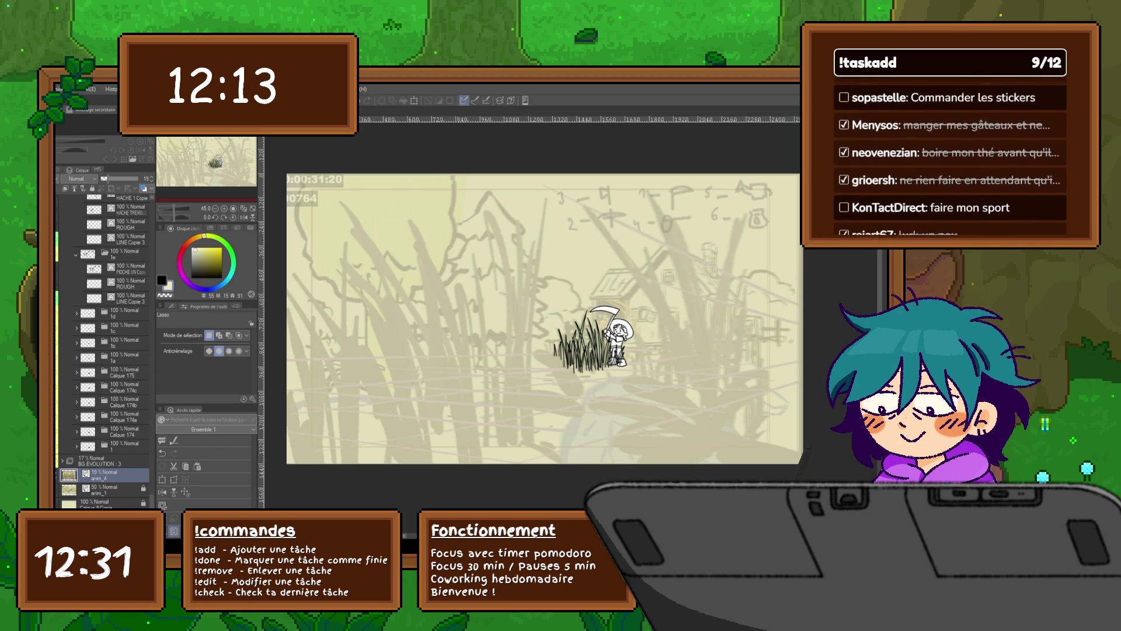
{"action": "key", "text": "Left"}
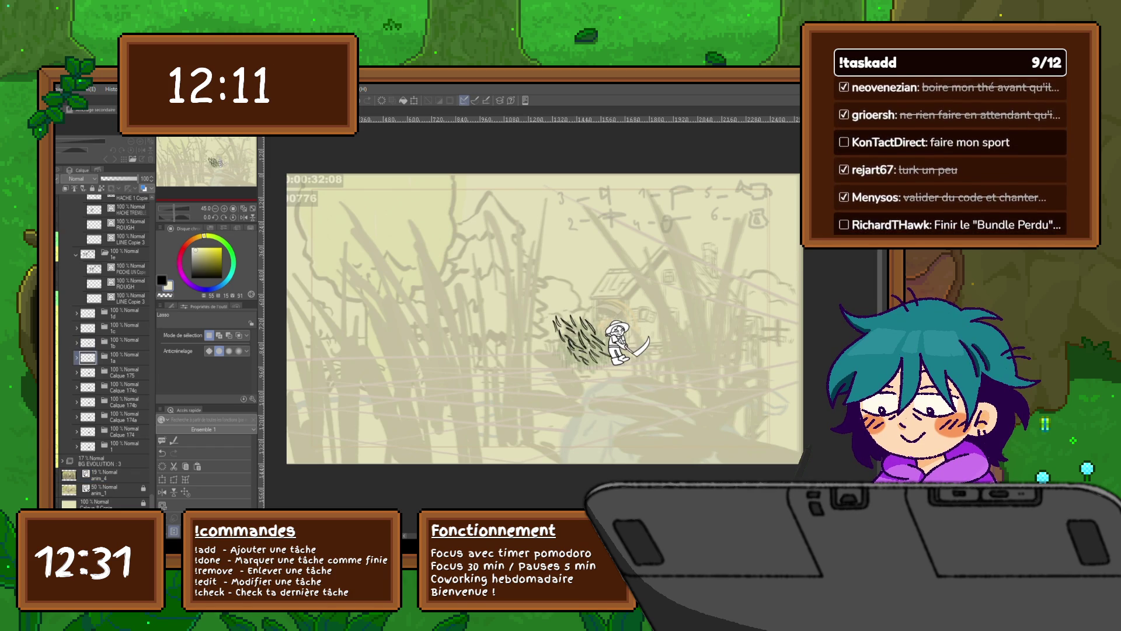
{"action": "key", "text": "Right"}
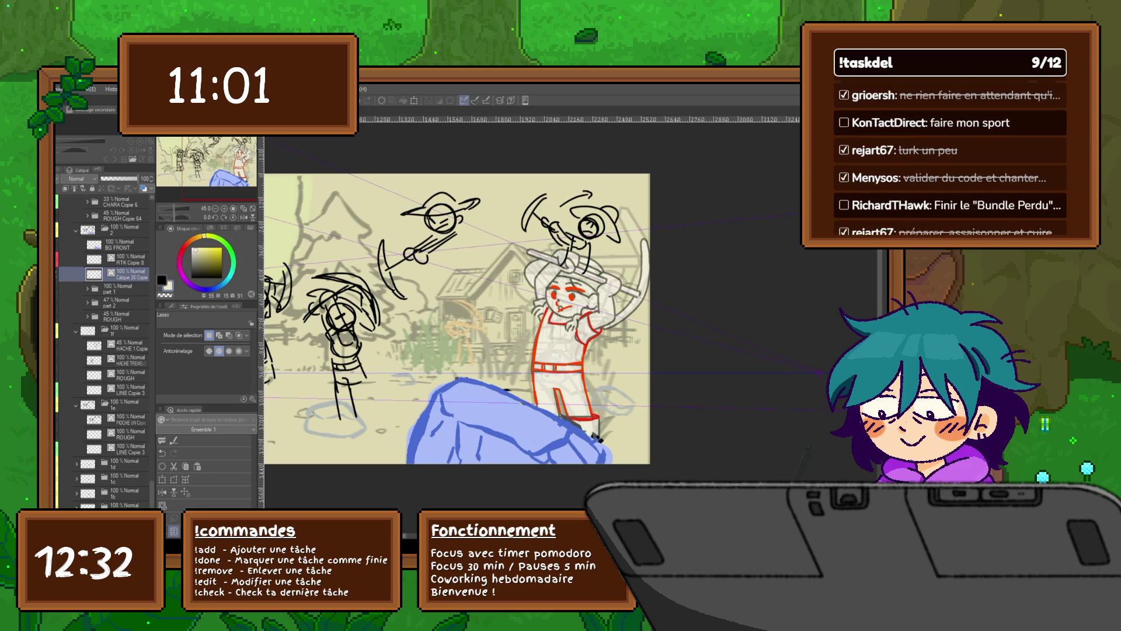
Flick the black rough sketch figures on and off, leaving them hidden.
{"action": "key", "text": "Delete"}
{"action": "key", "text": "ctrl+z"}
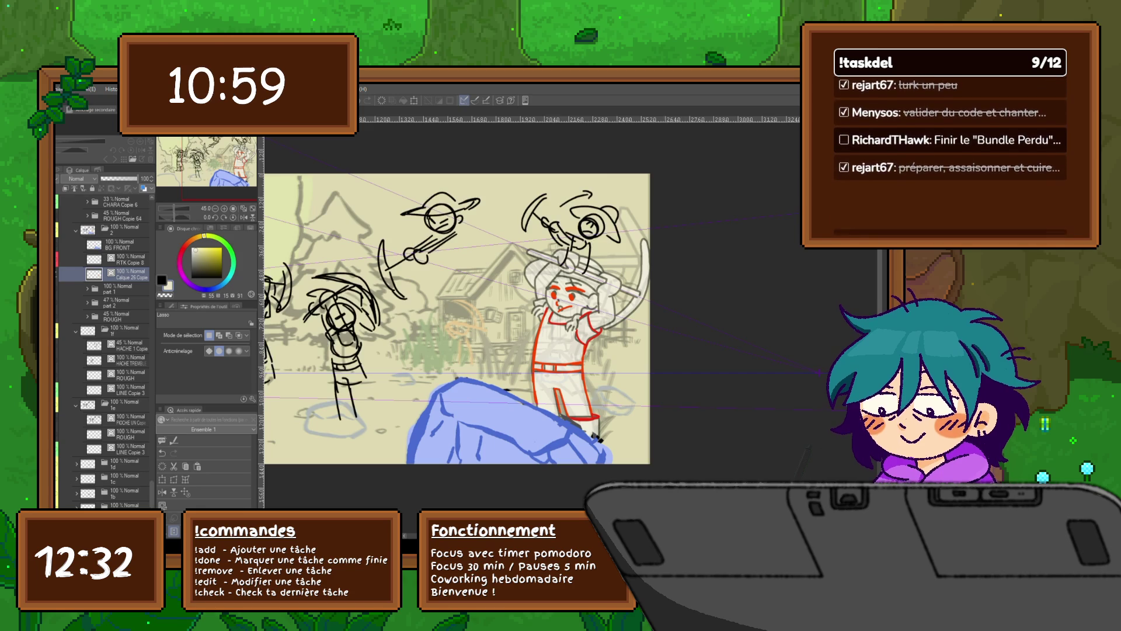
{"action": "key", "text": "Delete"}
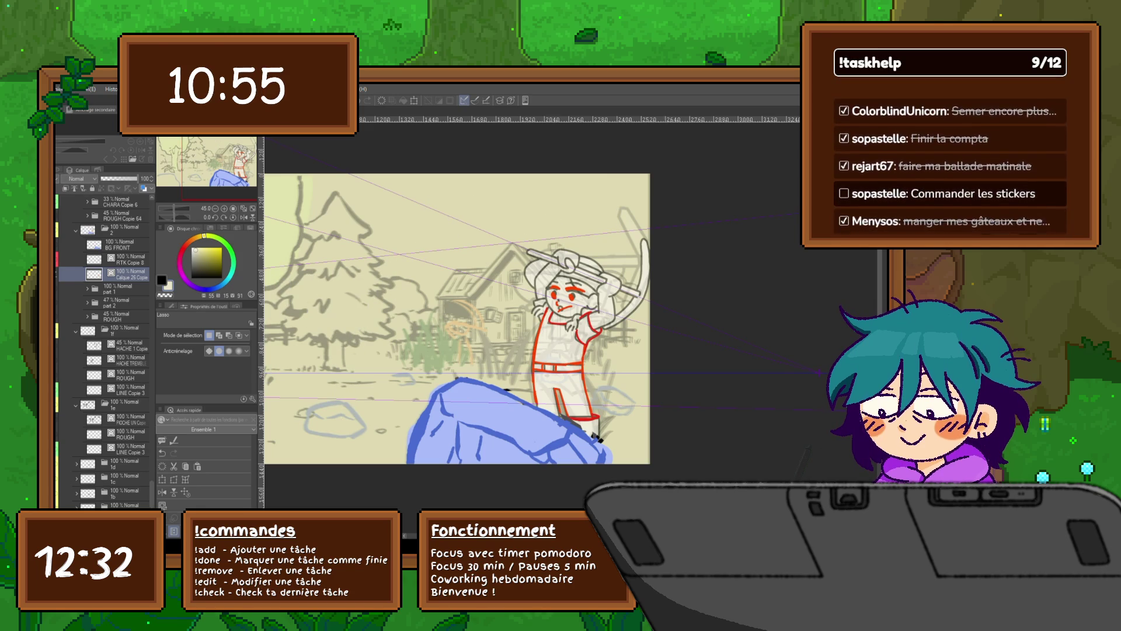
{"action": "key", "text": "ctrl+z"}
{"action": "key", "text": "ctrl+y"}
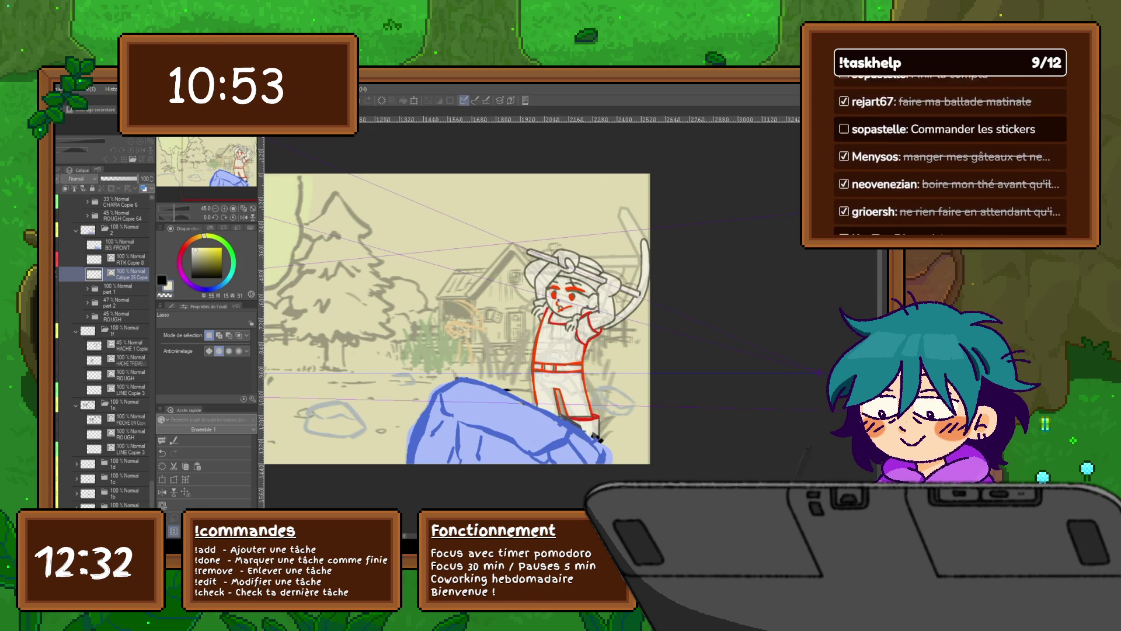
{"action": "key", "text": "ctrl+z"}
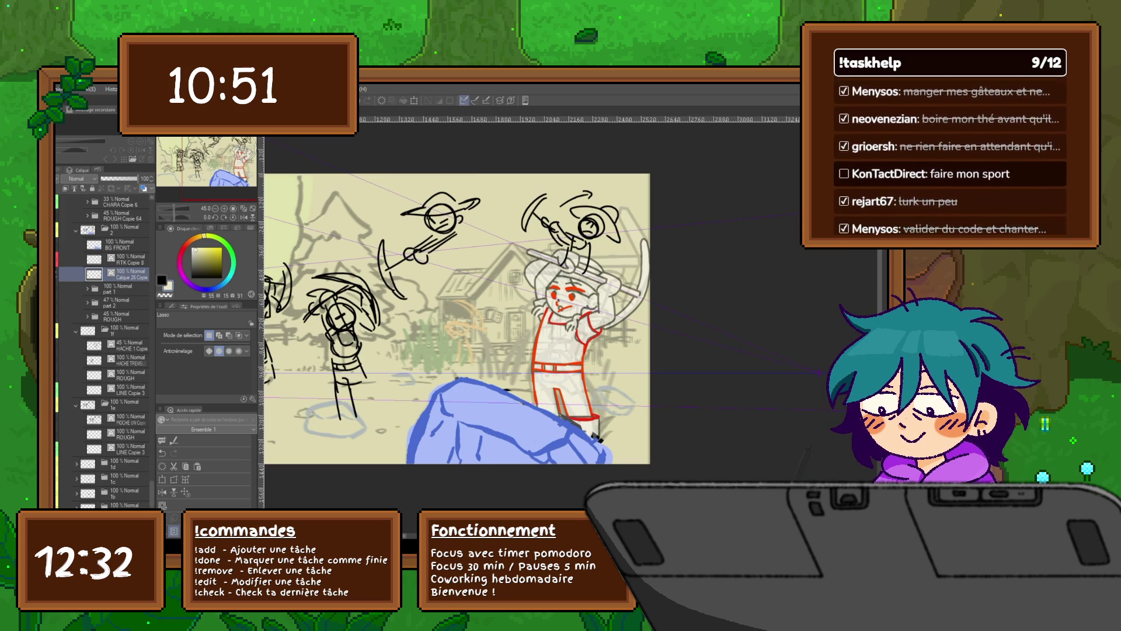
{"action": "key", "text": "ctrl+y"}
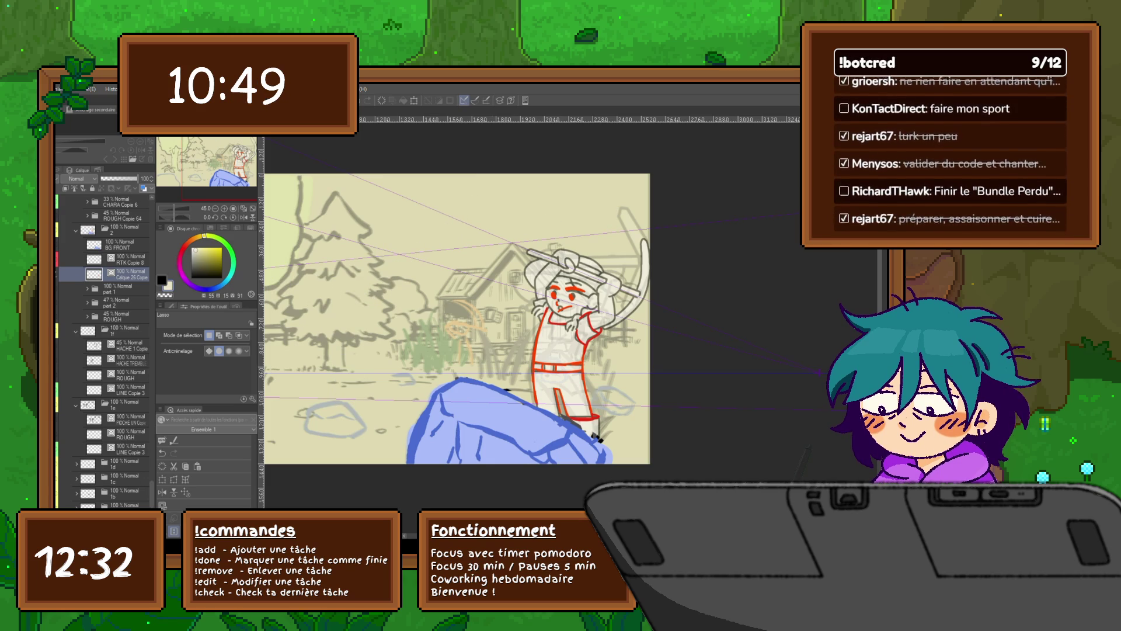
{"action": "key", "text": "ctrl+z"}
{"action": "key", "text": "ctrl+y"}
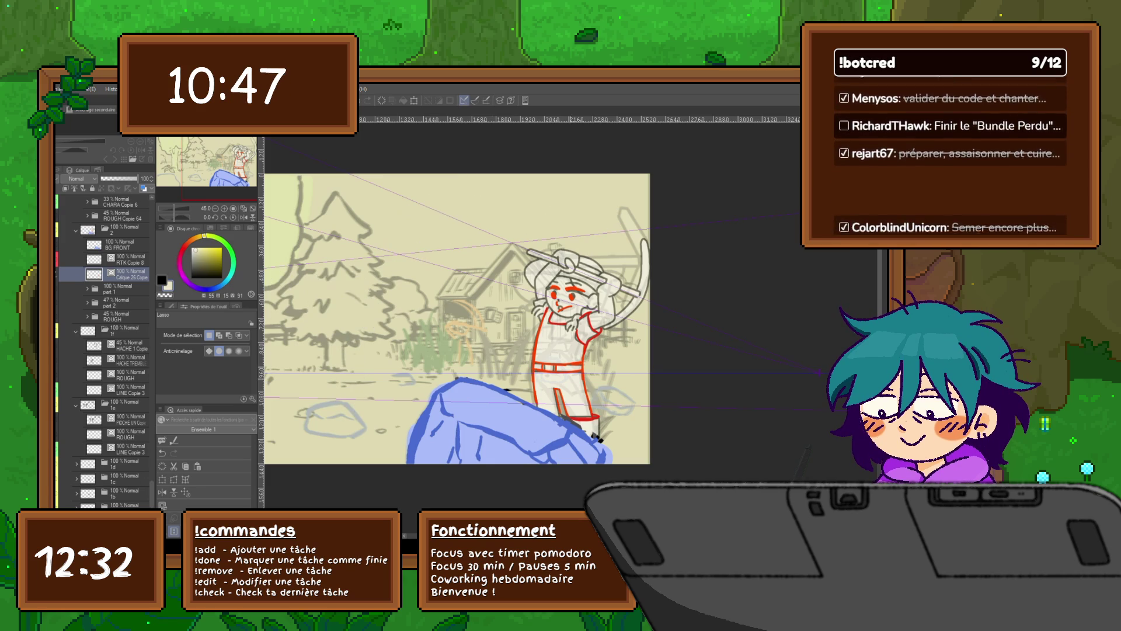
Hide the character's white fill, then switch to the brush with red as the drawing colour.
{"action": "key", "text": "ctrl+z"}
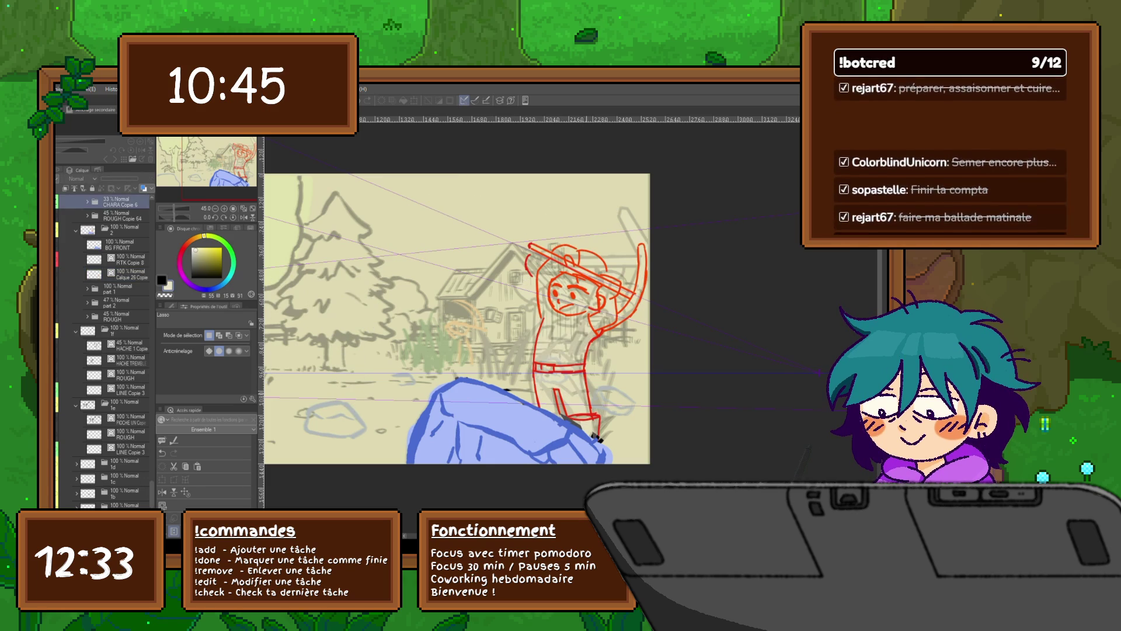
{"action": "key", "text": "ctrl+y"}
{"action": "key", "text": "ctrl+z"}
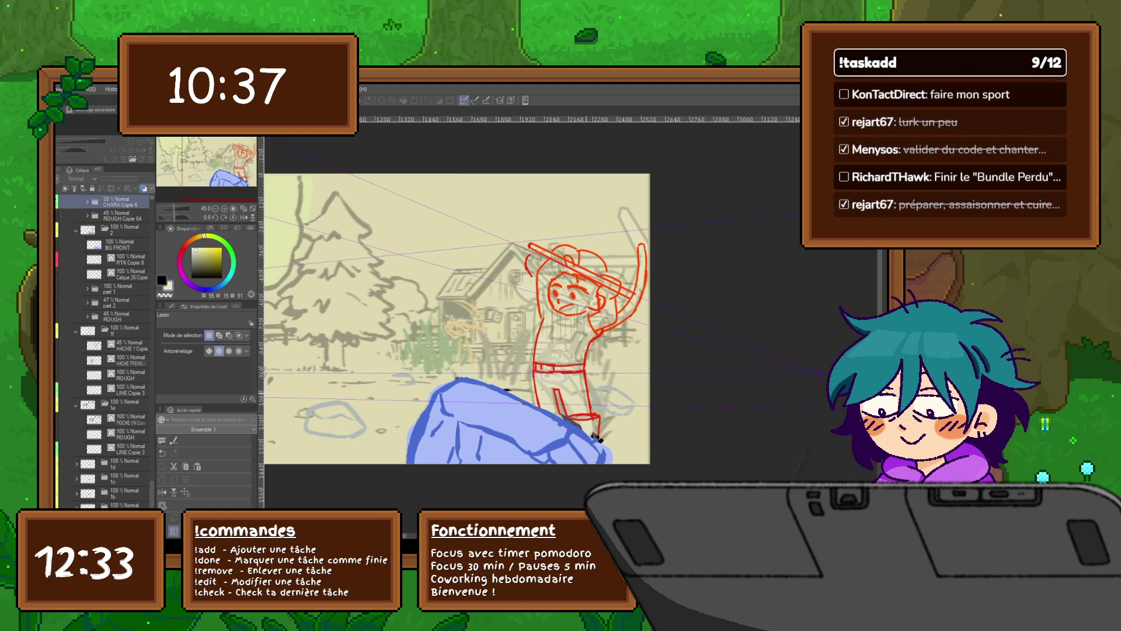
{"action": "key", "text": "p"}
{"action": "key", "text": "x"}
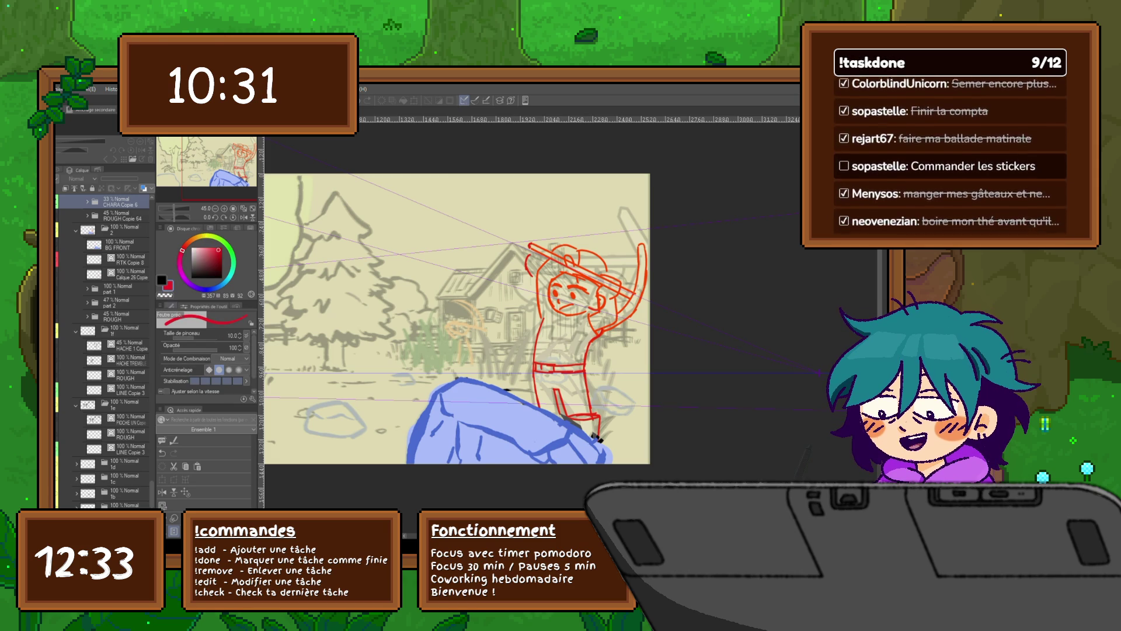
{"action": "scroll", "coordinate": [102, 351], "scroll_direction": "up", "scroll_amount": 2}
{"action": "scroll", "coordinate": [103, 350], "scroll_direction": "up", "scroll_amount": 1}
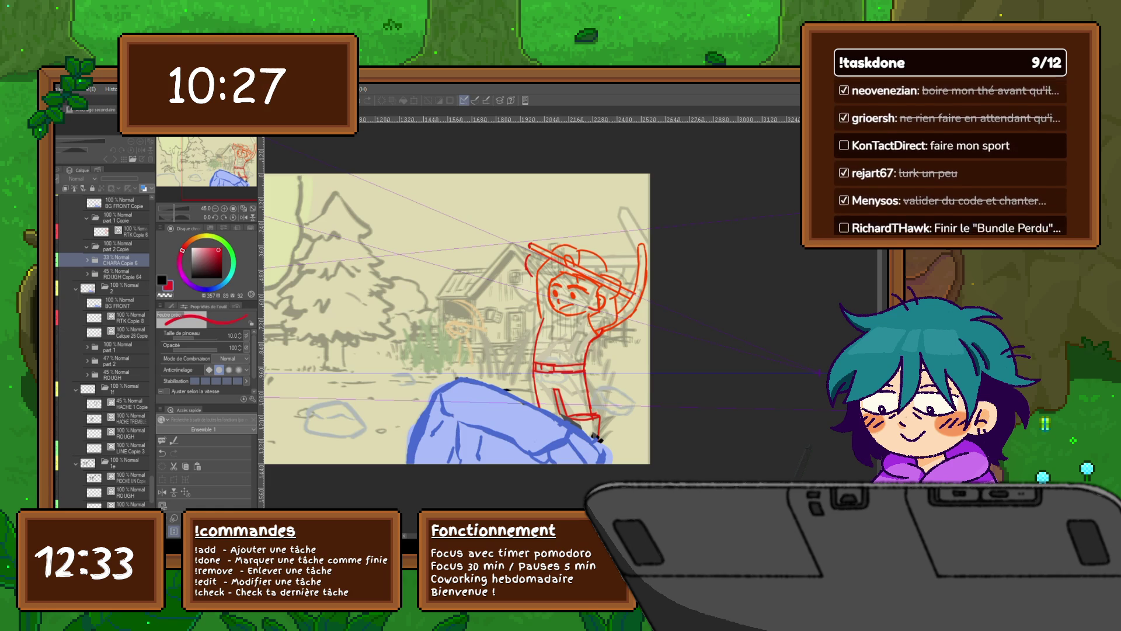
Select RTK Copie 6 and add the new layer Calque 16 above it for the red pass.
{"action": "left_click", "coordinate": [88, 261]}
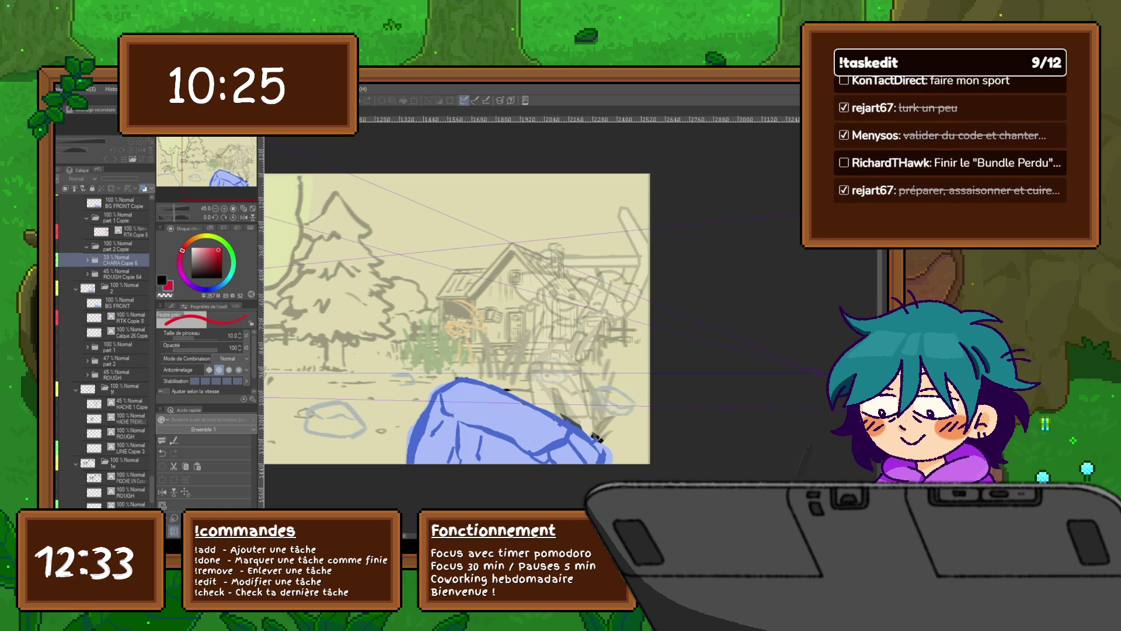
{"action": "left_click", "coordinate": [122, 232]}
{"action": "key", "text": "ctrl+shift+n"}
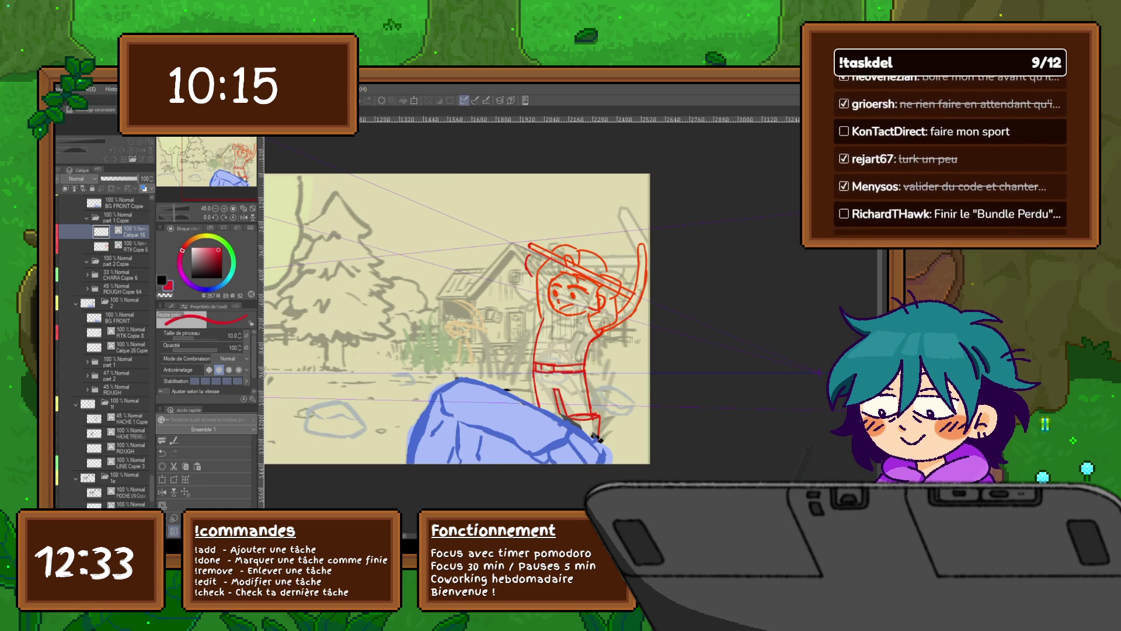
{"action": "key", "text": "ctrl+z"}
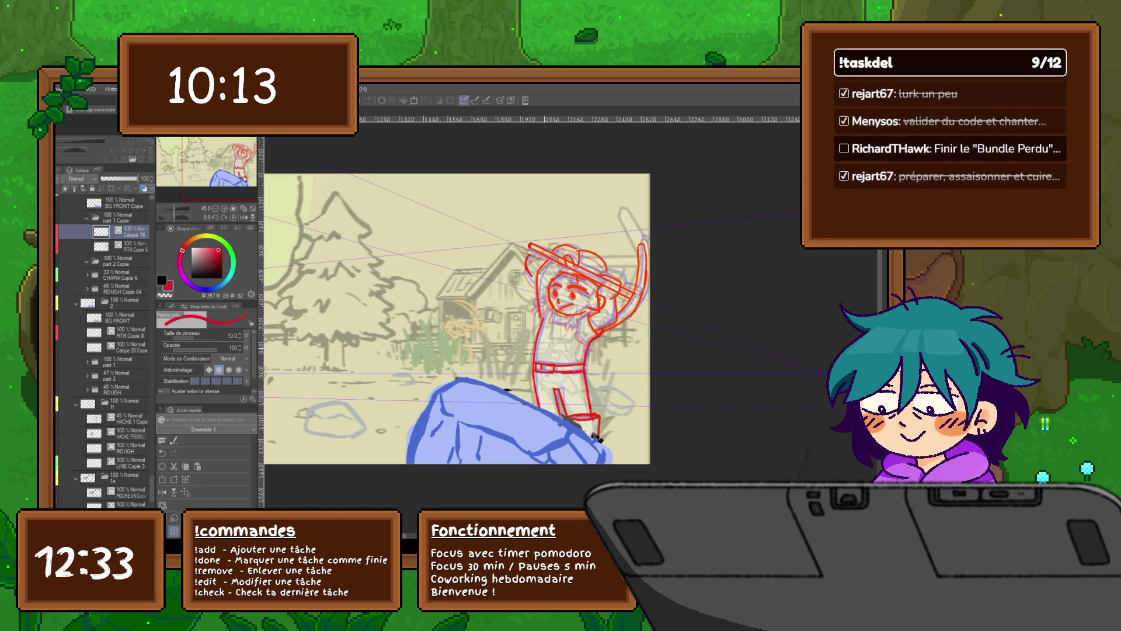
{"action": "scroll", "coordinate": [603, 334], "scroll_direction": "up", "scroll_amount": 2}
{"action": "scroll", "coordinate": [603, 334], "scroll_direction": "up", "scroll_amount": 1}
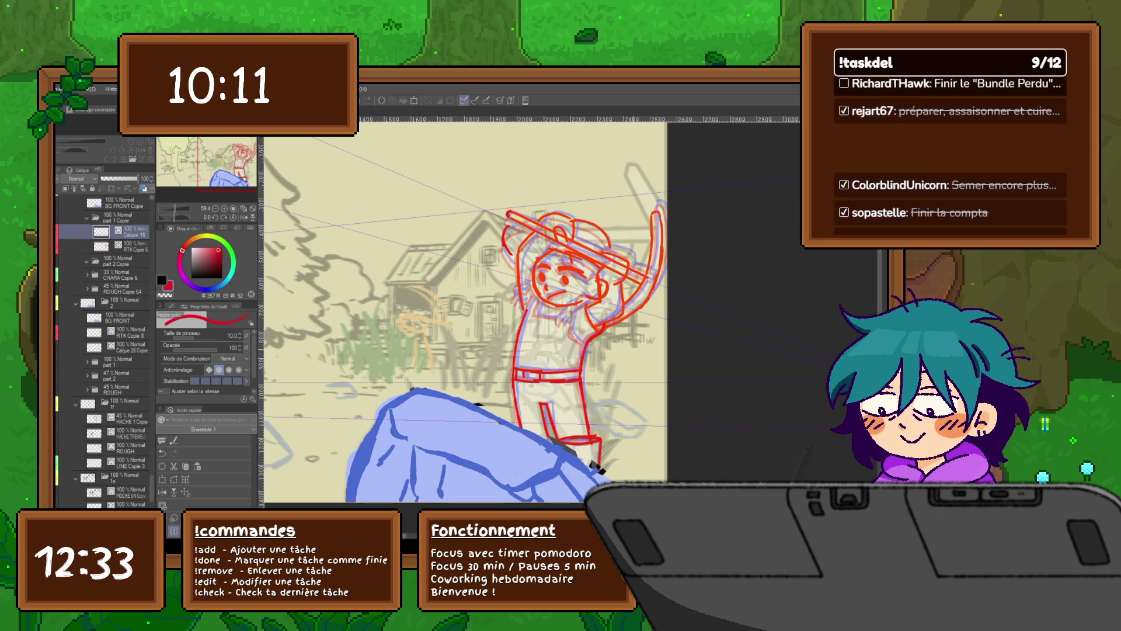
{"action": "scroll", "coordinate": [618, 341], "scroll_direction": "up", "scroll_amount": 1}
{"action": "scroll", "coordinate": [618, 342], "scroll_direction": "up", "scroll_amount": 1}
Preview the neighbouring poses, then draw short red strokes under the farmer's chin.
{"action": "key", "text": "ctrl+shift+period"}
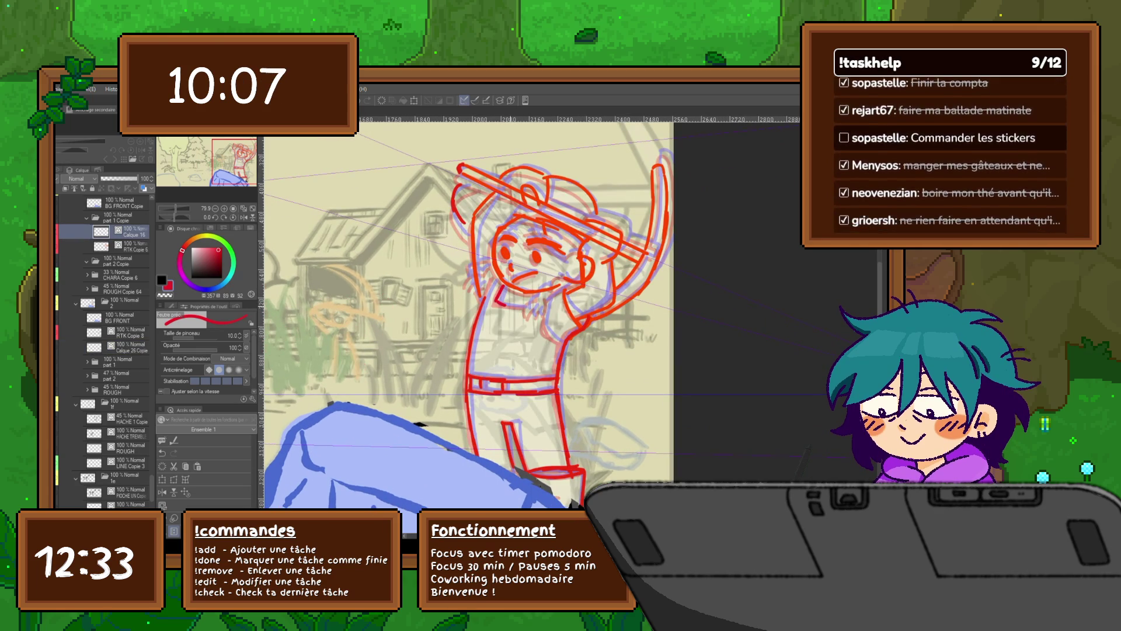
{"action": "key", "text": "ctrl+shift+period"}
{"action": "key", "text": "ctrl+shift+comma"}
{"action": "left_click_drag", "start_coordinate": [526, 295], "coordinate": [535, 313]}
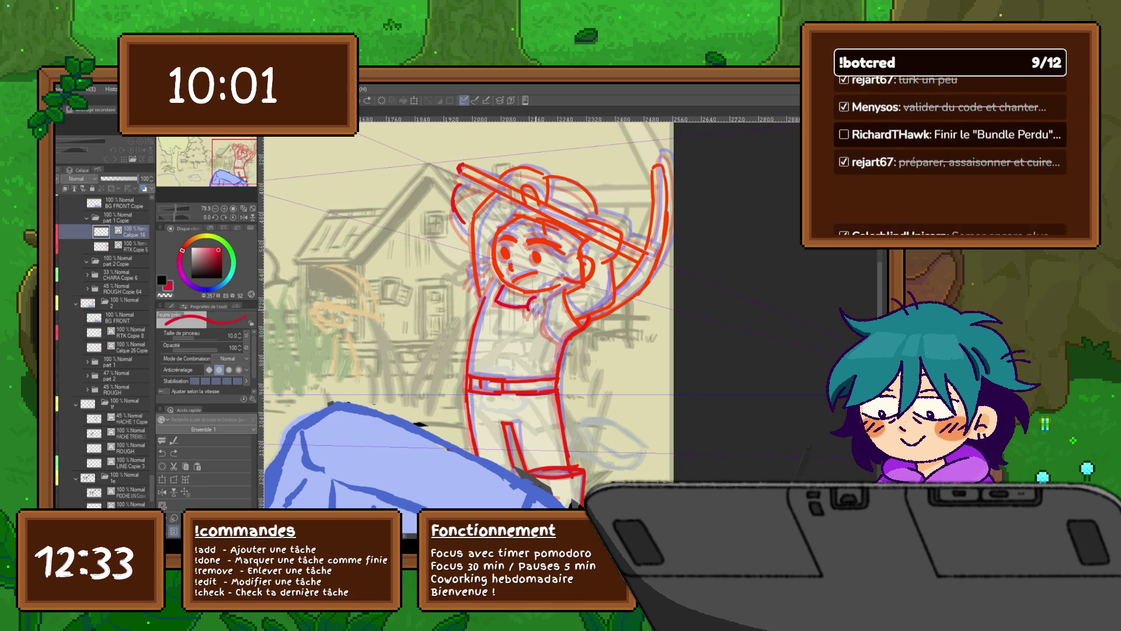
{"action": "left_click_drag", "start_coordinate": [529, 302], "coordinate": [537, 312]}
{"action": "left_click_drag", "start_coordinate": [529, 308], "coordinate": [541, 316]}
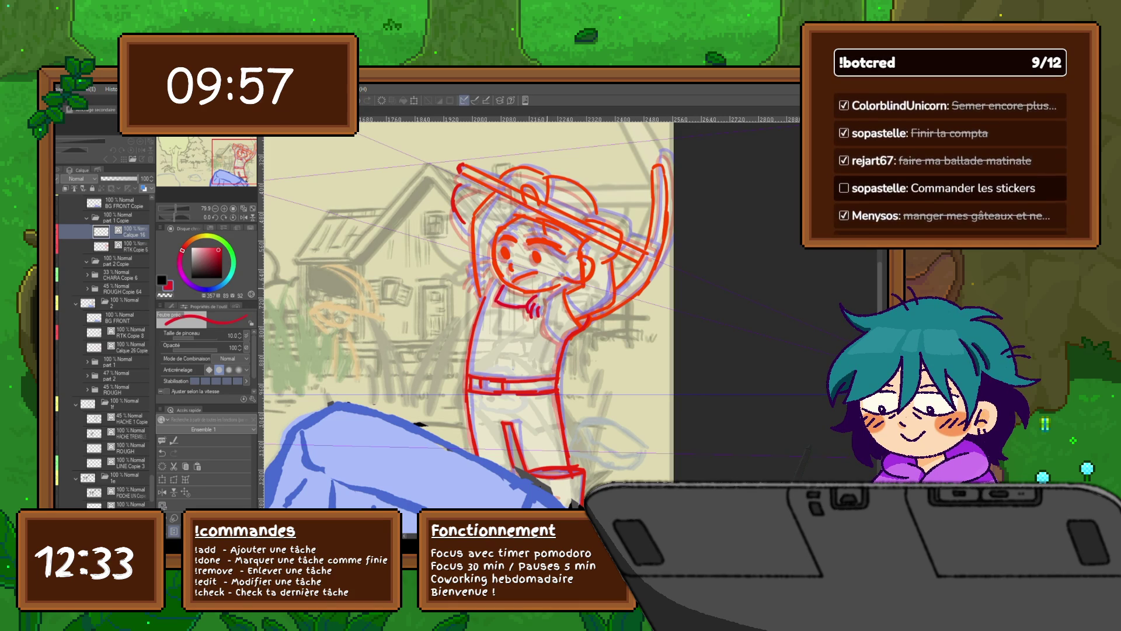
Compare against the lower rough pose, return to Calque 16 and add another red stroke by the chin.
{"action": "left_click", "coordinate": [118, 346]}
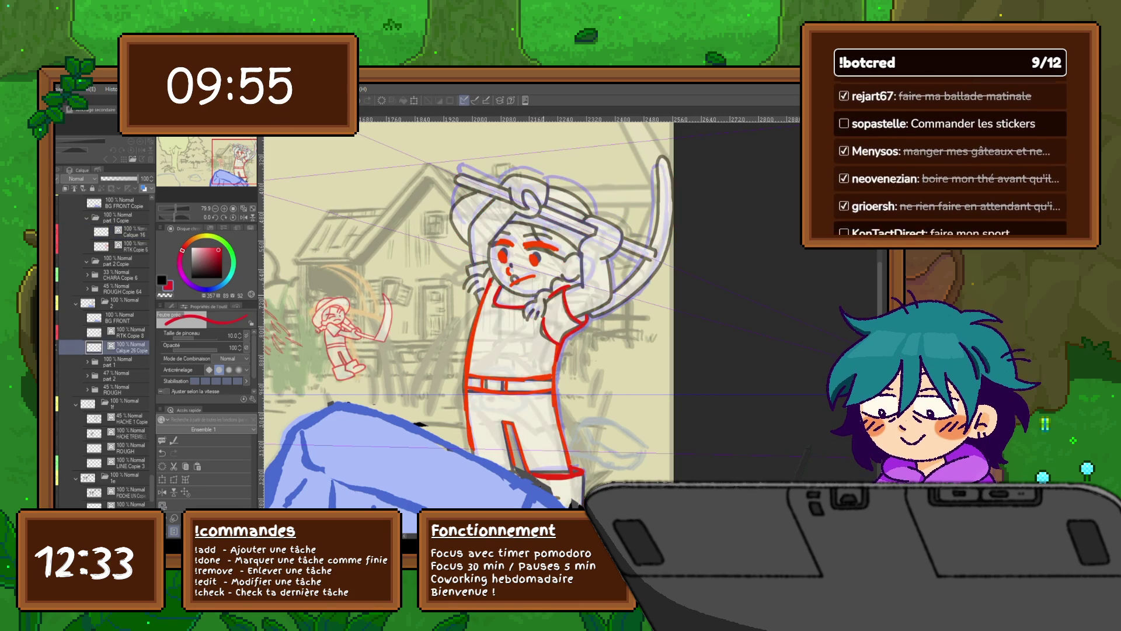
{"action": "left_click", "coordinate": [123, 232]}
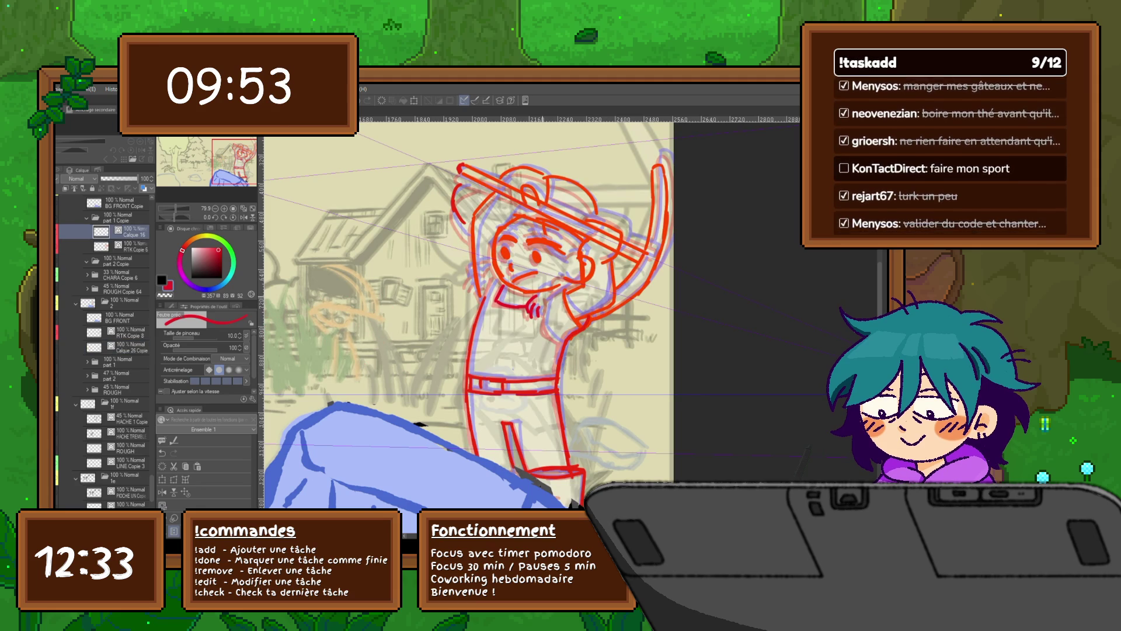
{"action": "key", "text": "ctrl+z"}
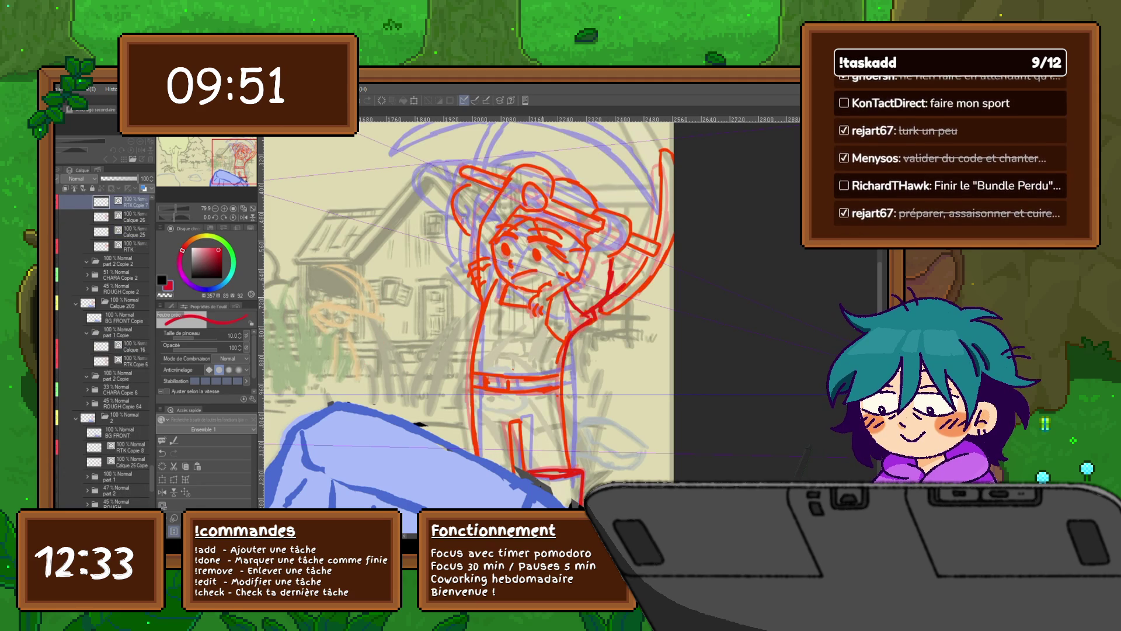
{"action": "left_click", "coordinate": [123, 346]}
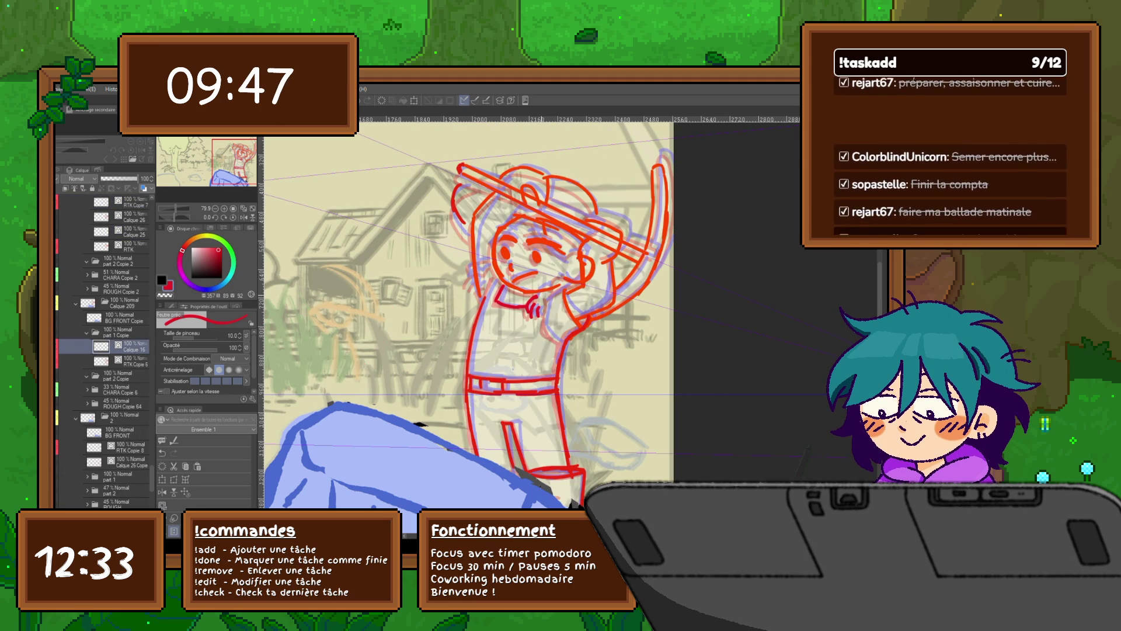
{"action": "left_click_drag", "start_coordinate": [533, 295], "coordinate": [548, 285]}
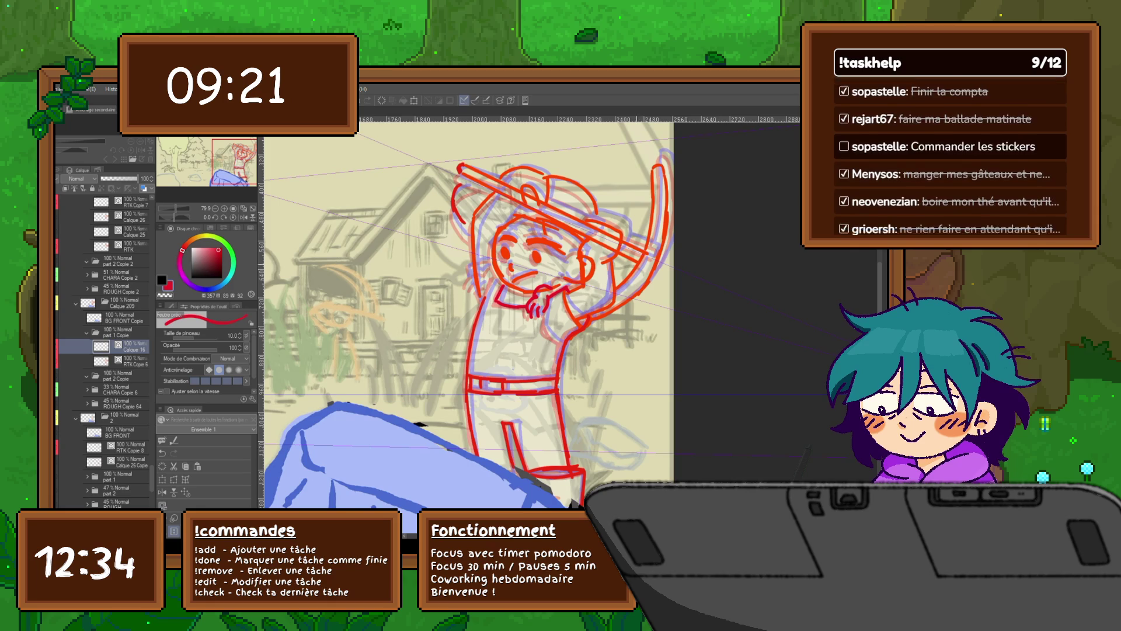
{"action": "scroll", "coordinate": [464, 311], "scroll_direction": "right", "scroll_amount": 1}
{"action": "scroll", "coordinate": [464, 311], "scroll_direction": "right", "scroll_amount": 1}
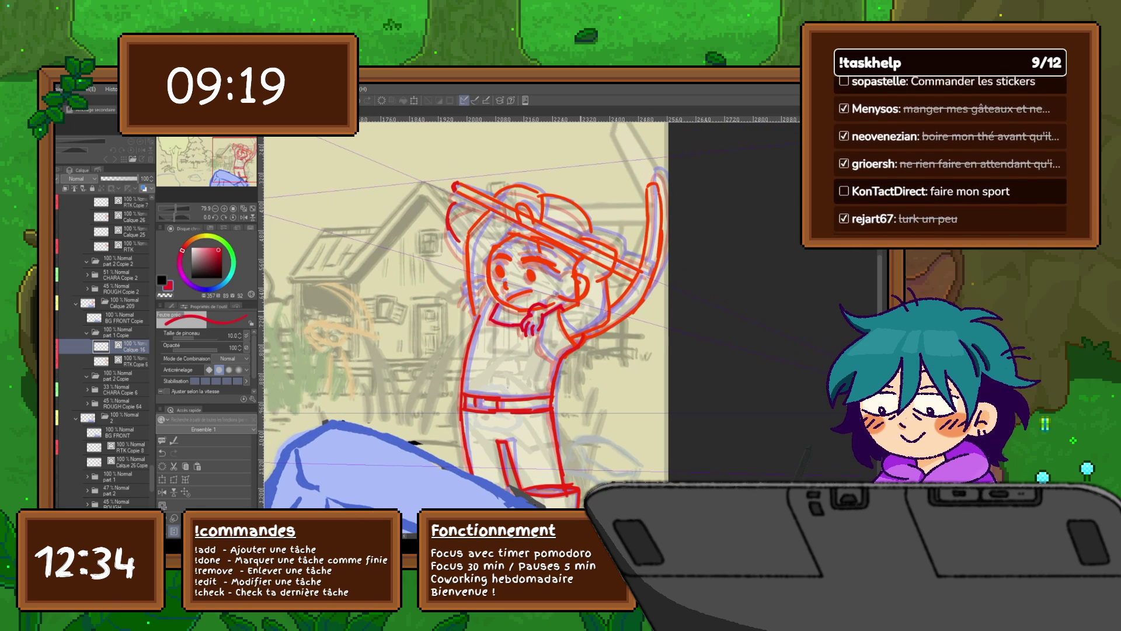
Check the grey clean lineart, then draw a short red line beside the farmer's face.
{"action": "left_click", "coordinate": [132, 462]}
{"action": "left_click", "coordinate": [127, 346]}
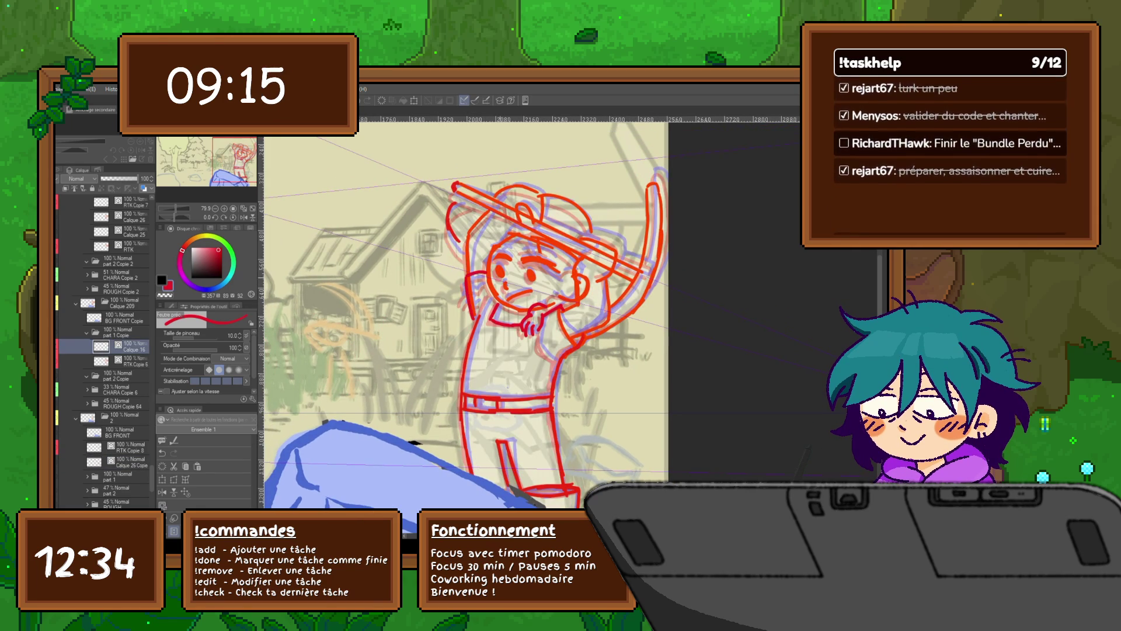
{"action": "left_click_drag", "start_coordinate": [464, 278], "coordinate": [480, 292]}
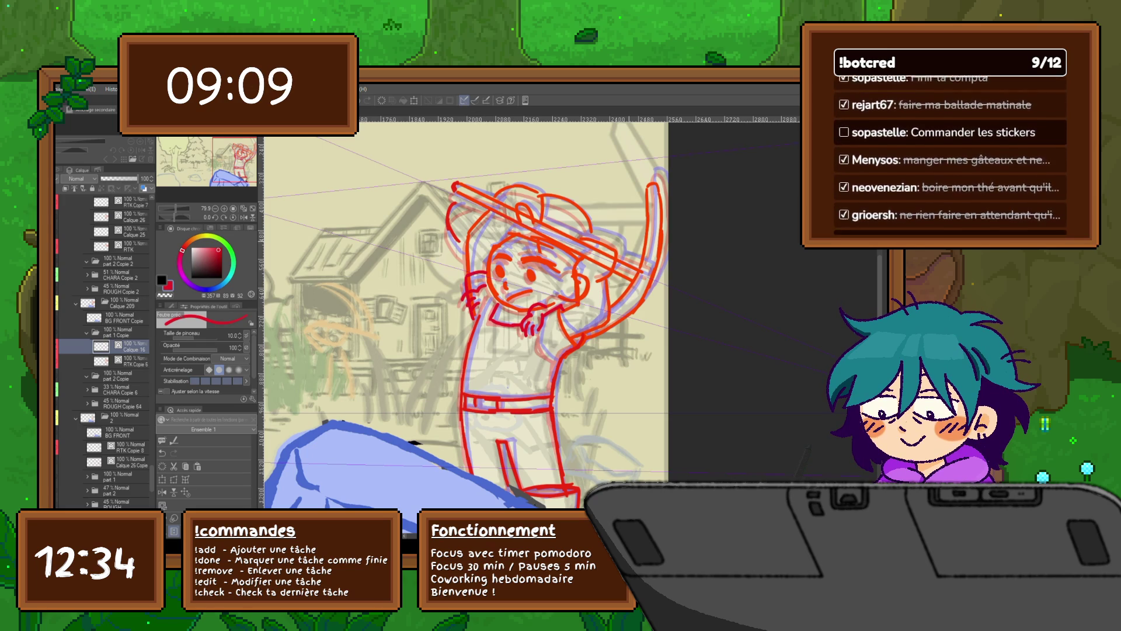
Flip between frames and the grey clean lineart to compare the raised-arm pose.
{"action": "key", "text": "ctrl+z"}
{"action": "key", "text": "ctrl+y"}
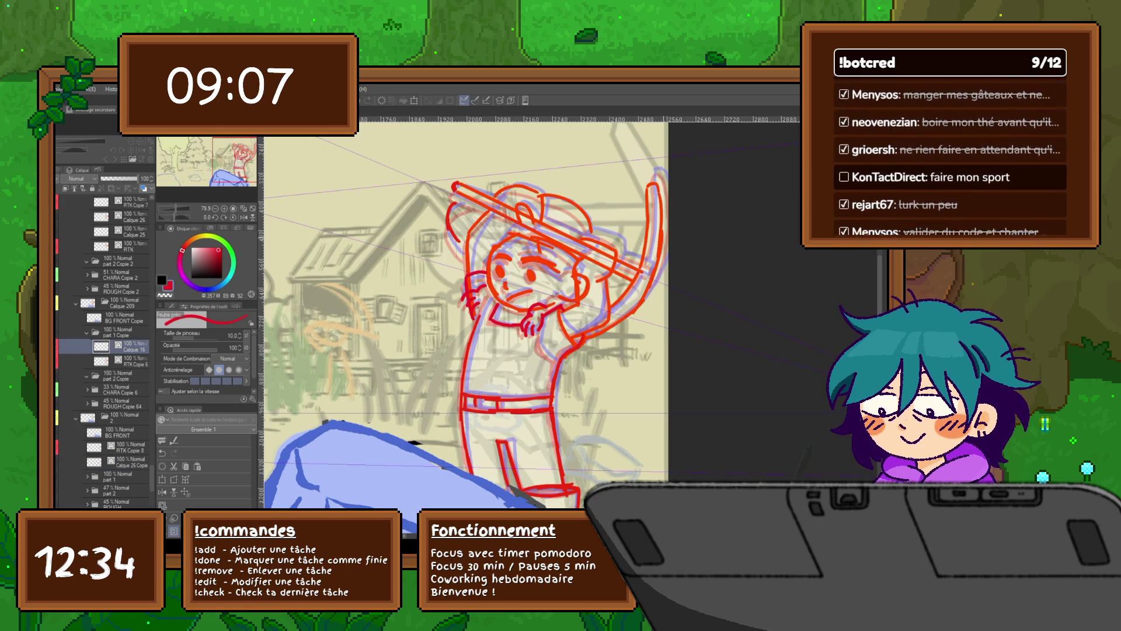
{"action": "key", "text": "ctrl+z"}
{"action": "key", "text": "ctrl+y"}
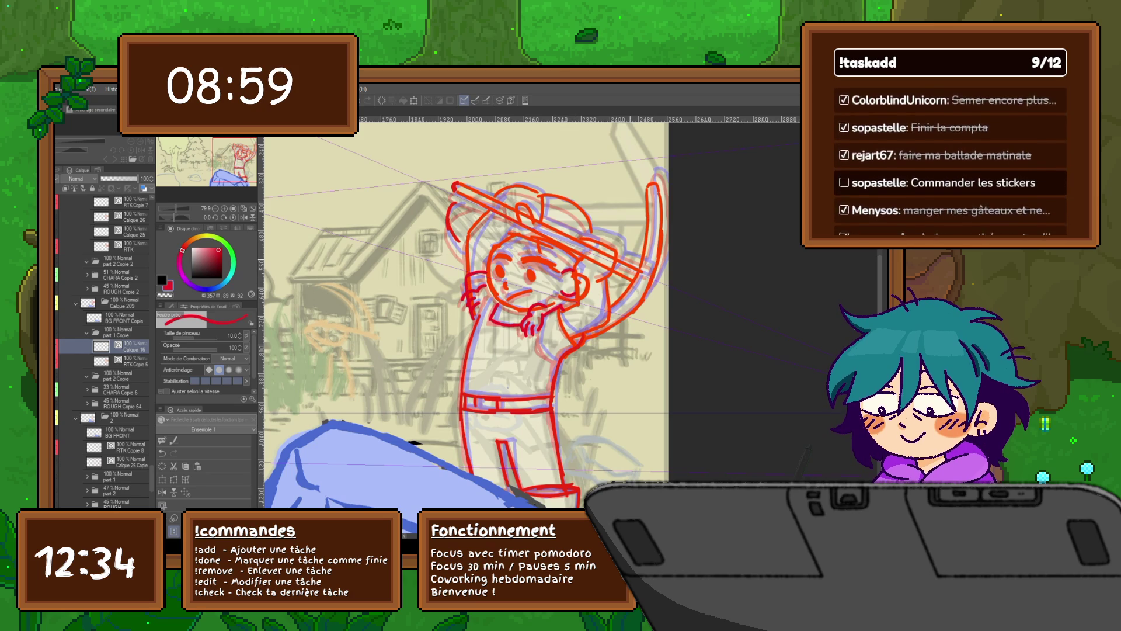
{"action": "key", "text": "ctrl+z"}
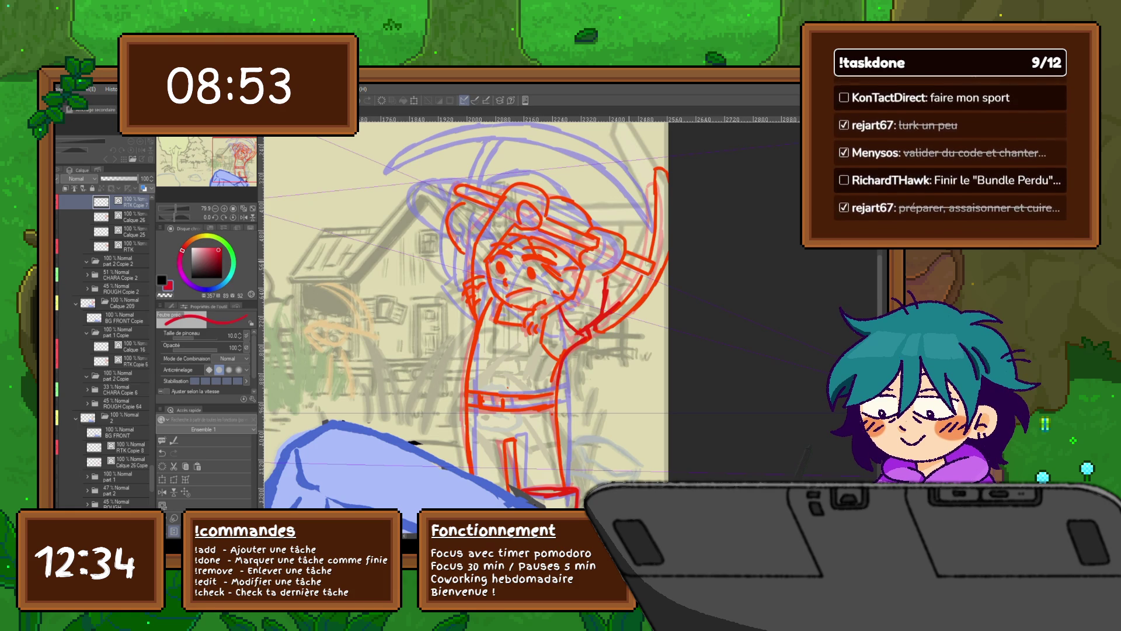
{"action": "left_click", "coordinate": [123, 461]}
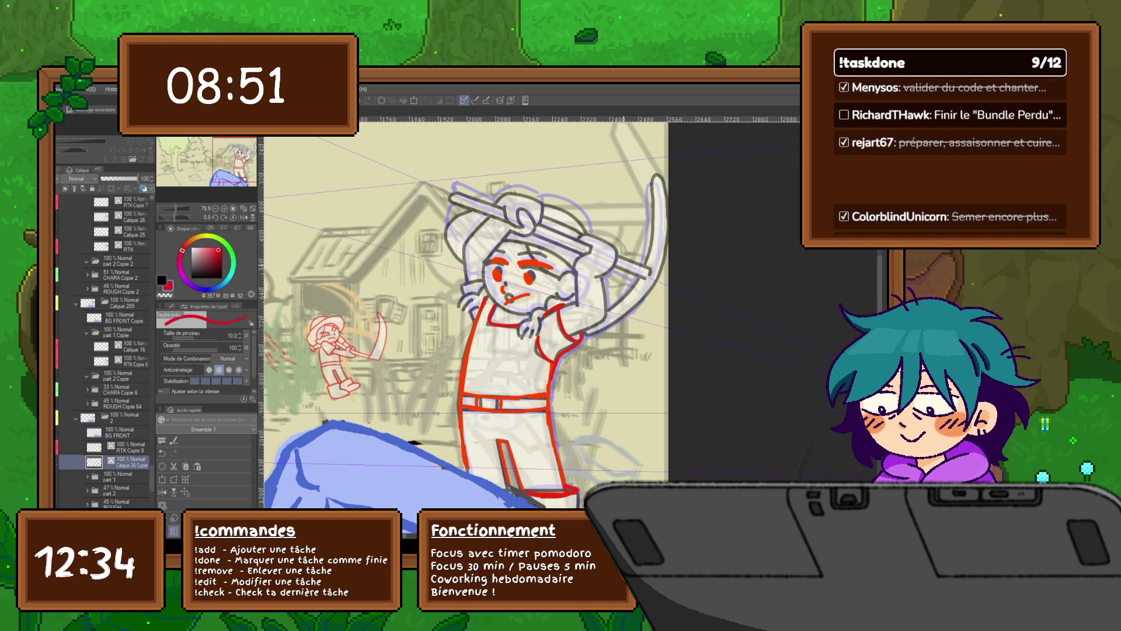
{"action": "left_click", "coordinate": [122, 346]}
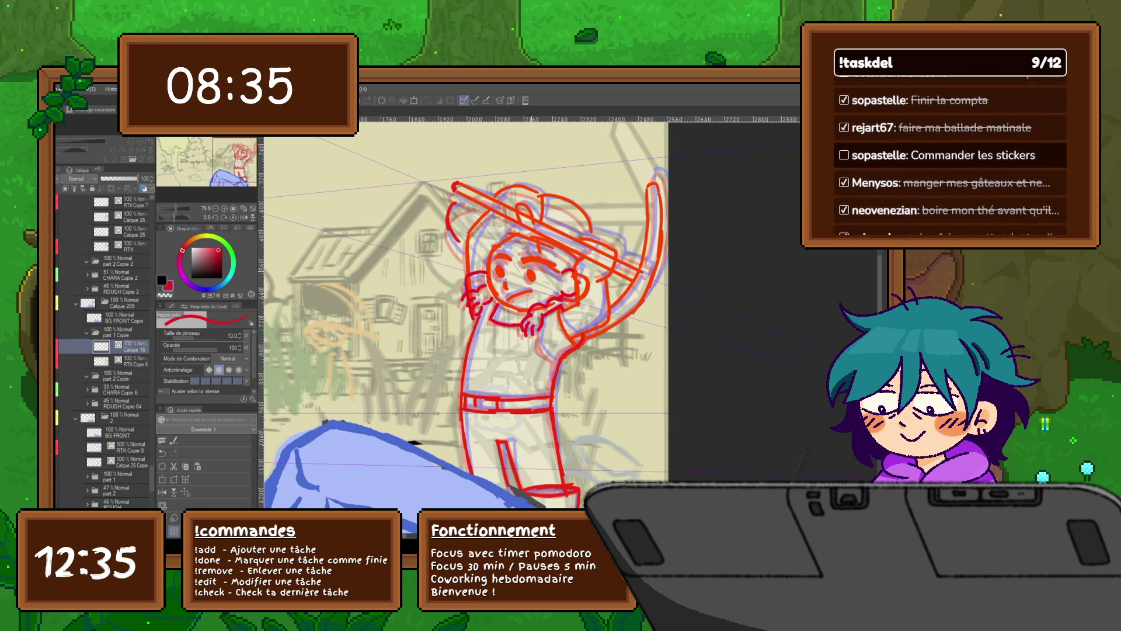
Flip between the grey clean, red lineart and pickaxe swing frames to compare the poses.
{"action": "key", "text": "ctrl+z"}
{"action": "key", "text": "ctrl+y"}
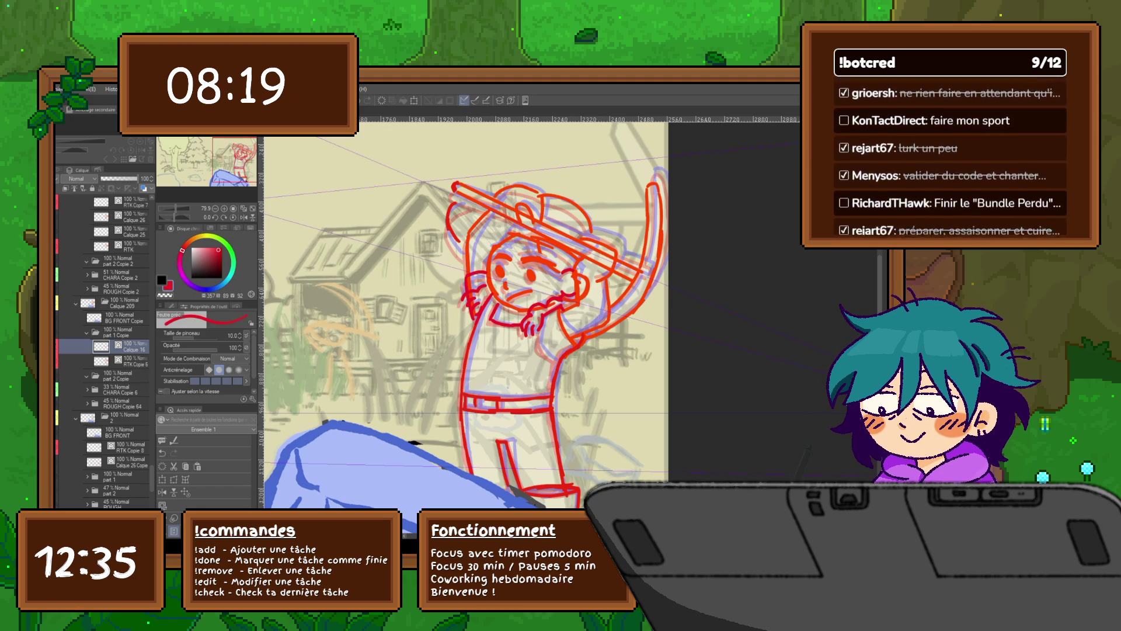
{"action": "key", "text": "v"}
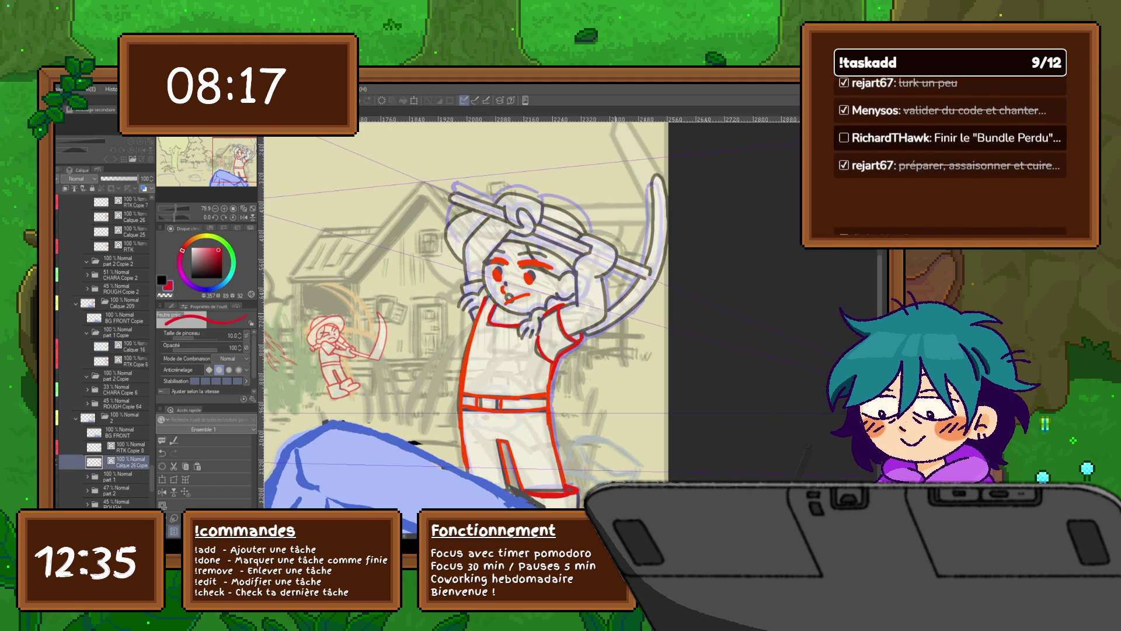
{"action": "key", "text": "v"}
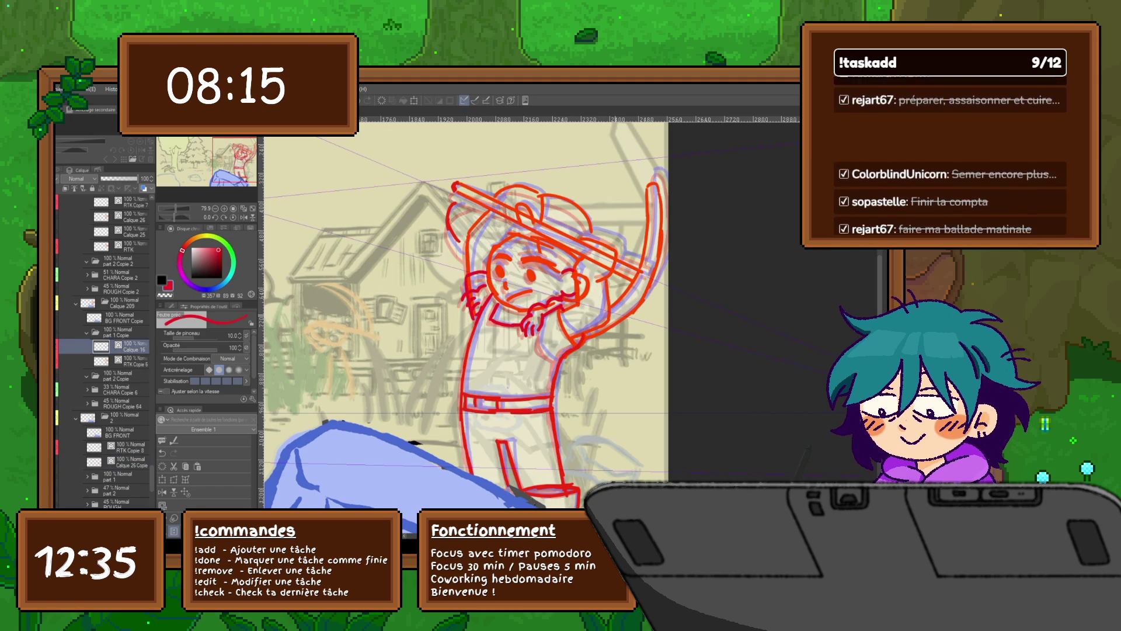
{"action": "key", "text": "ctrl+z"}
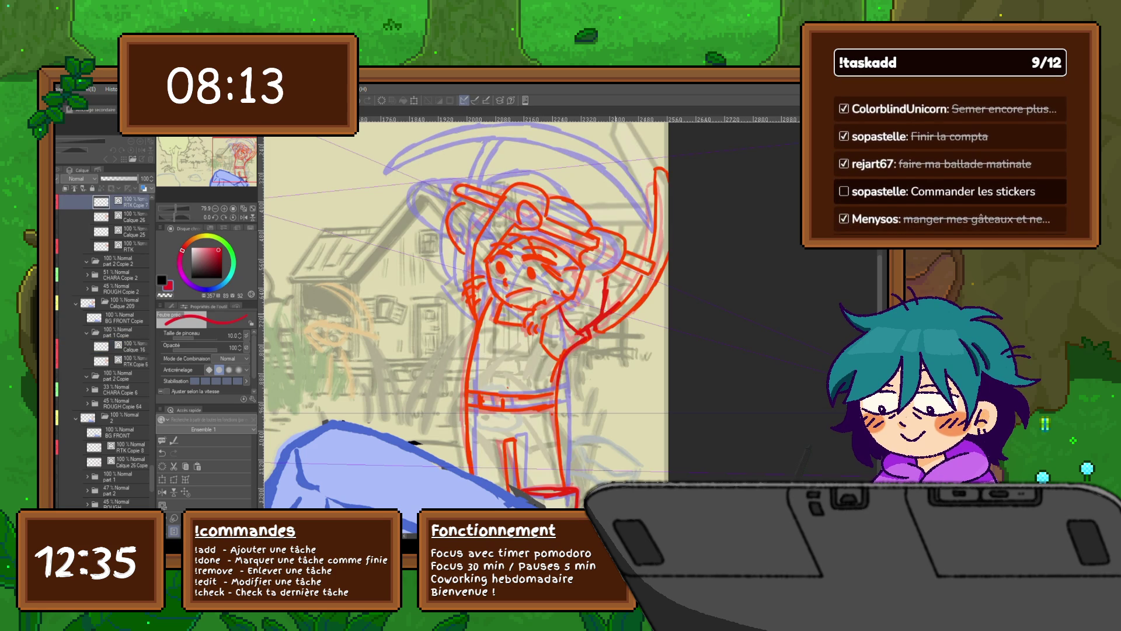
{"action": "key", "text": "ctrl+y"}
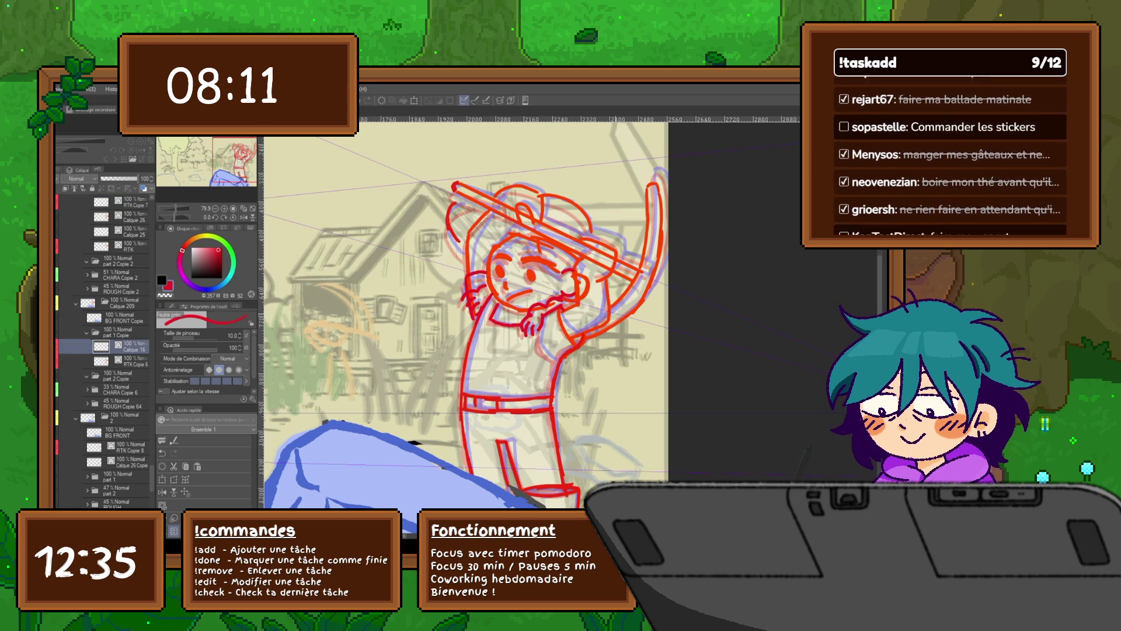
{"action": "key", "text": "ctrl+z"}
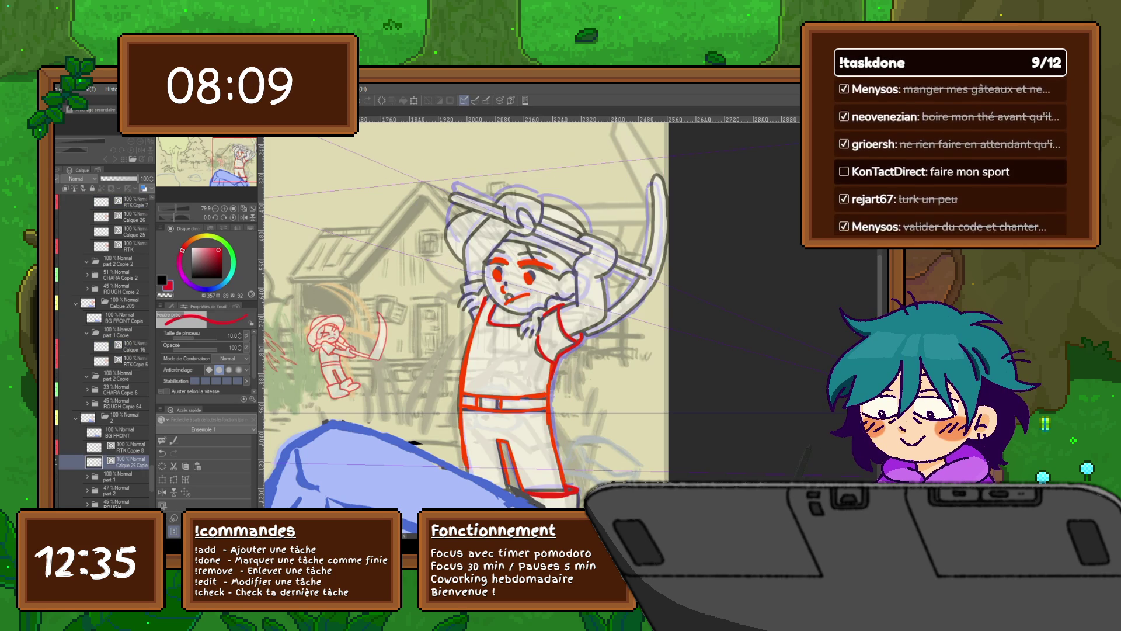
{"action": "key", "text": "ctrl+y"}
Check the lineart across frames once more, then hide the blue rough sketch under it.
{"action": "key", "text": "ctrl+z"}
{"action": "key", "text": "ctrl+y"}
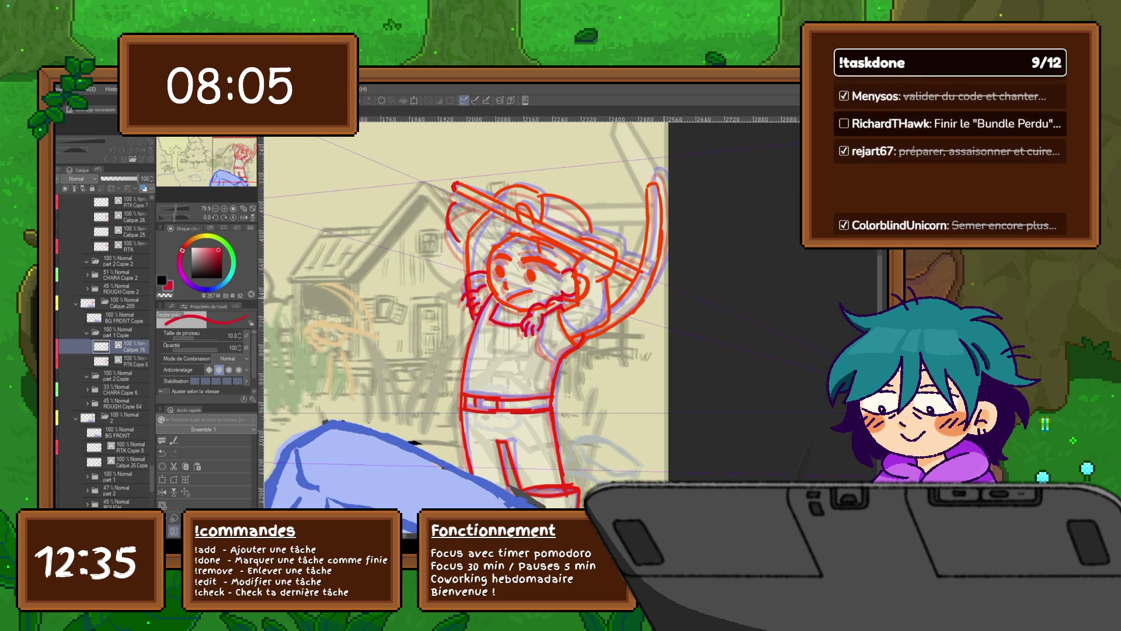
{"action": "key", "text": "ctrl+z"}
{"action": "key", "text": "ctrl+y"}
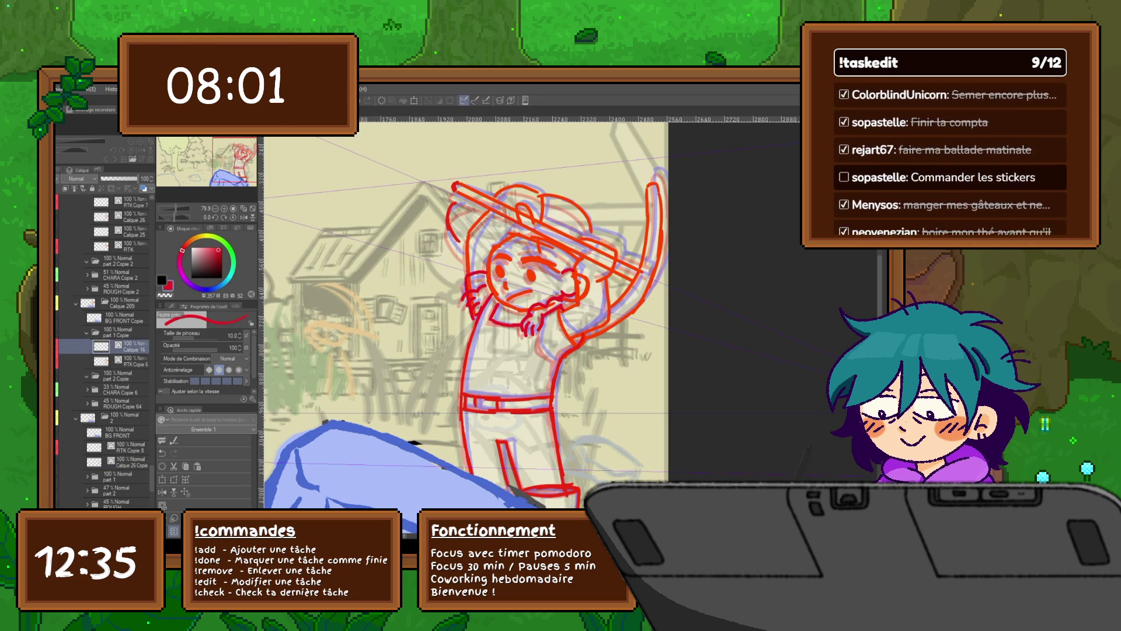
{"action": "key", "text": "ctrl+z"}
{"action": "key", "text": "ctrl+y"}
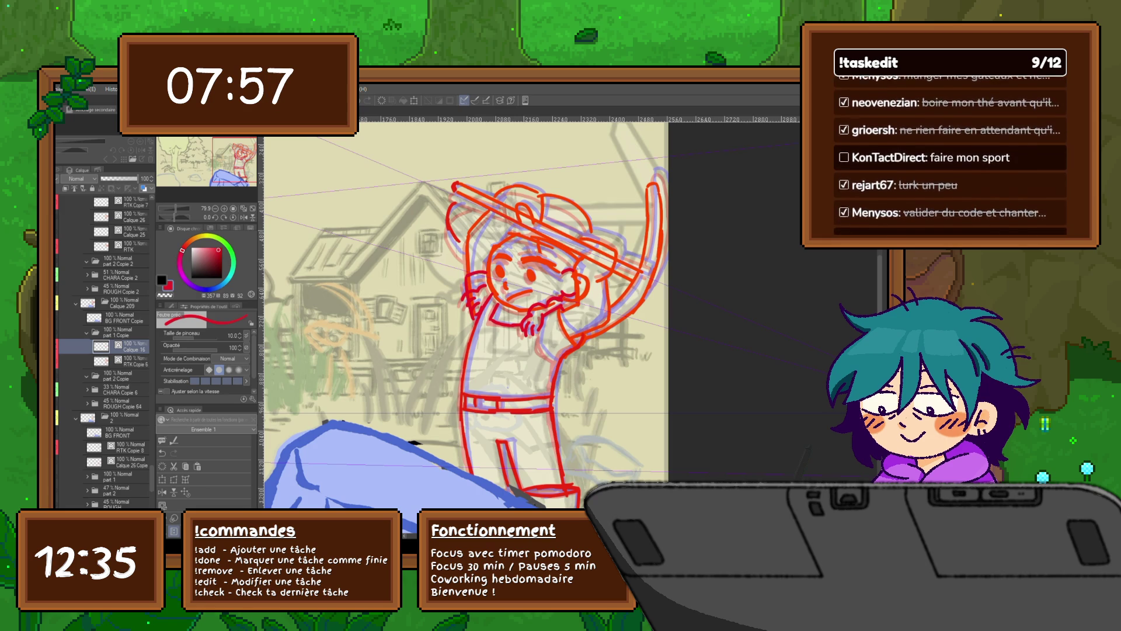
{"action": "key", "text": "ctrl+z"}
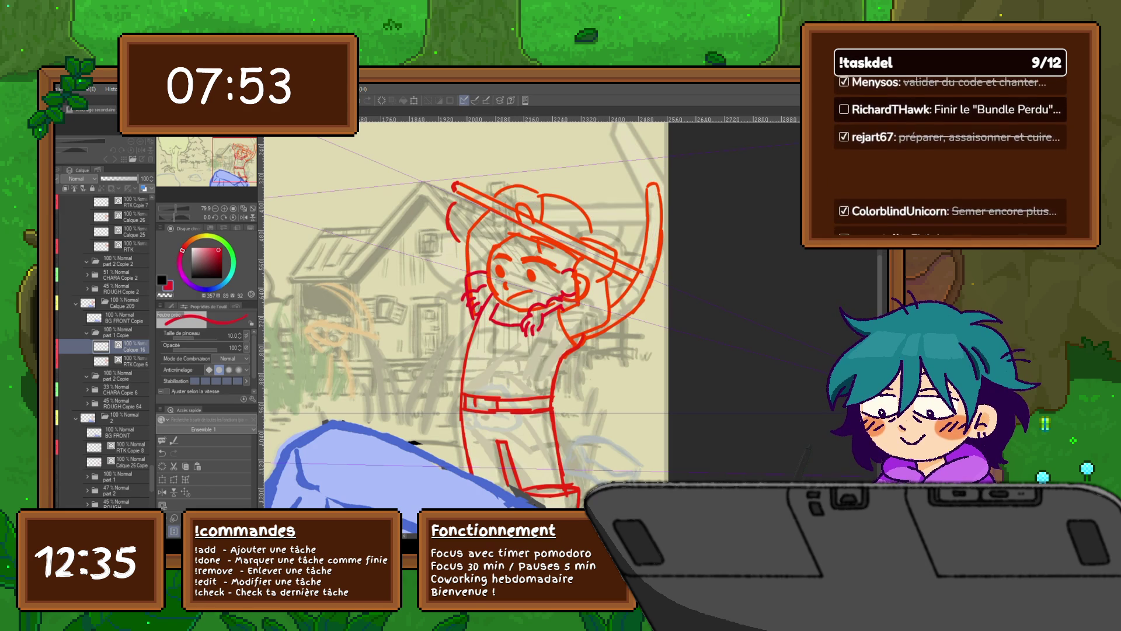
Add short red strokes near the farmer's eye, eyebrow and head, checking each against the grey clean lineart.
{"action": "left_click_drag", "start_coordinate": [537, 245], "coordinate": [559, 271]}
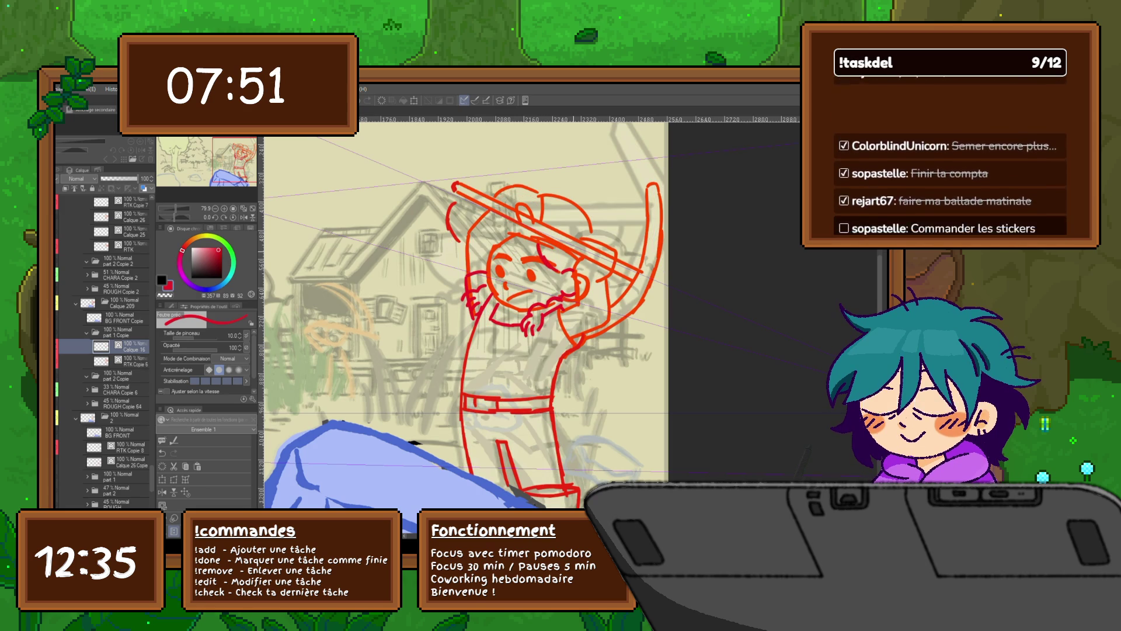
{"action": "left_click", "coordinate": [122, 462]}
{"action": "left_click", "coordinate": [123, 345]}
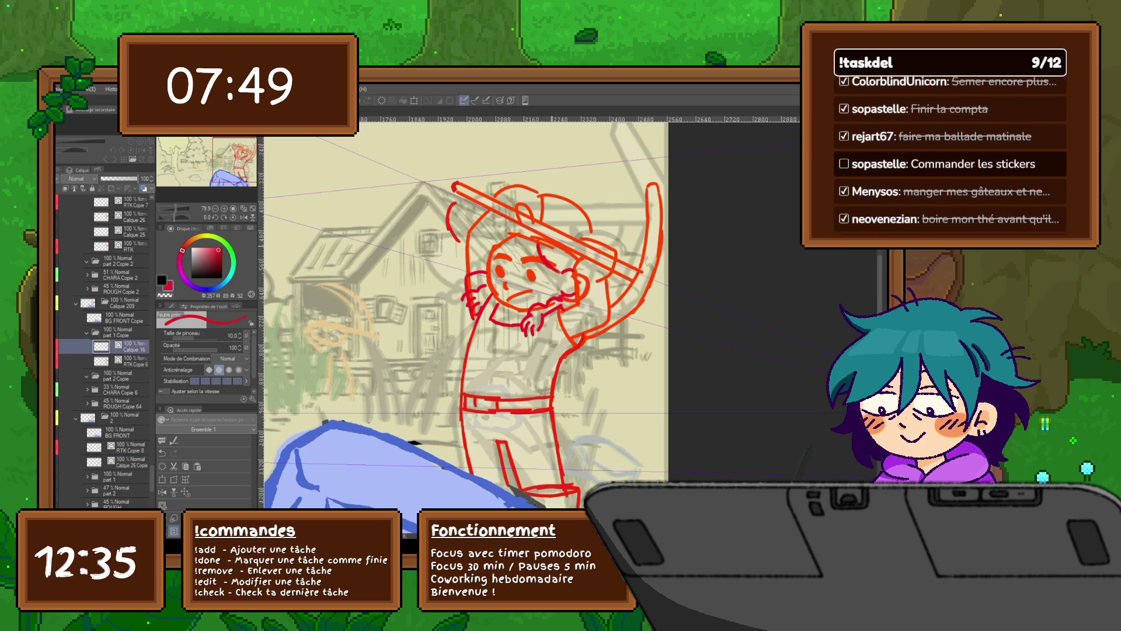
{"action": "mouse_move", "coordinate": [520, 248]}
{"action": "left_mouse_down"}
{"action": "mouse_move", "coordinate": [552, 254]}
{"action": "mouse_move", "coordinate": [536, 250]}
{"action": "left_mouse_up"}
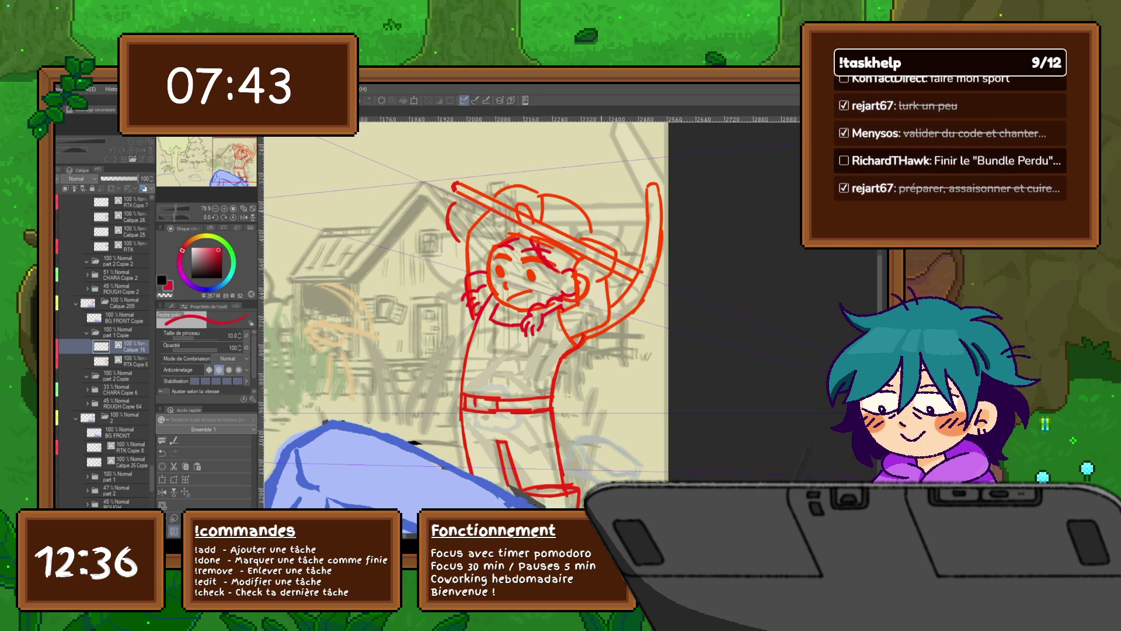
{"action": "left_click", "coordinate": [122, 464]}
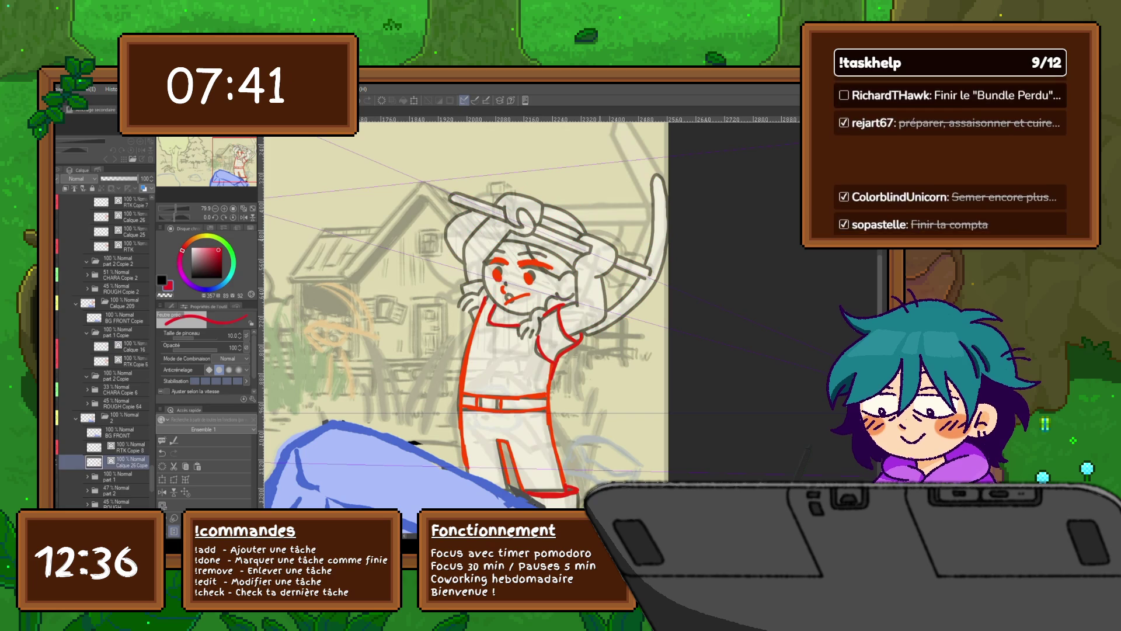
{"action": "left_click", "coordinate": [122, 348]}
{"action": "left_click_drag", "start_coordinate": [518, 233], "coordinate": [568, 262]}
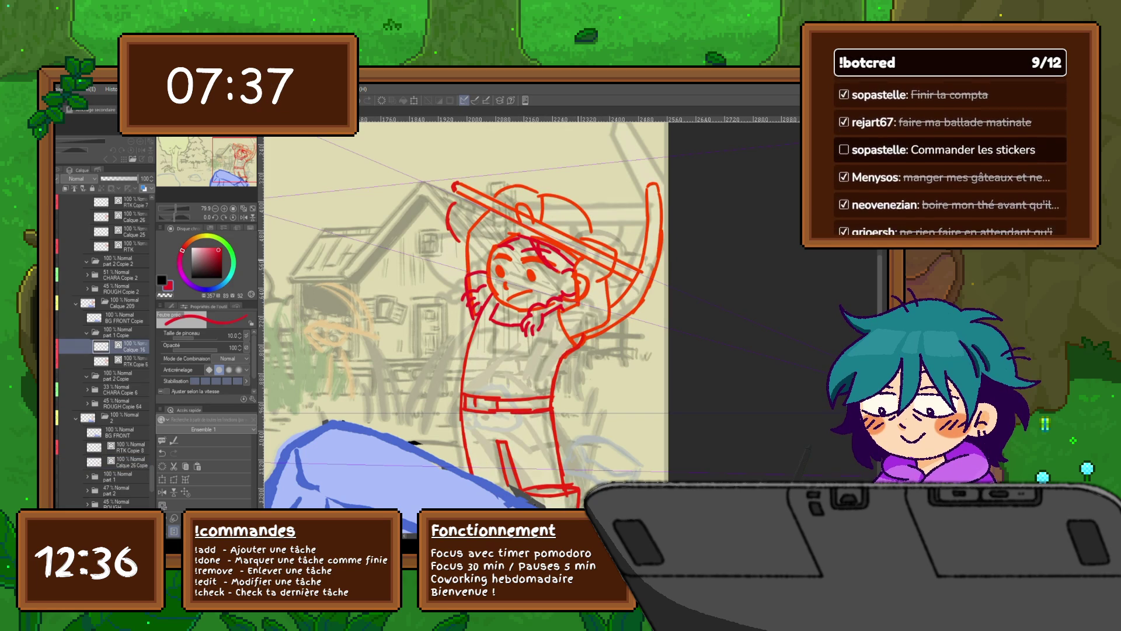
Toggle between the red ink, the paler sketch and the grey clean lineart to compare the head.
{"action": "left_click", "coordinate": [62, 463]}
{"action": "left_click", "coordinate": [61, 462]}
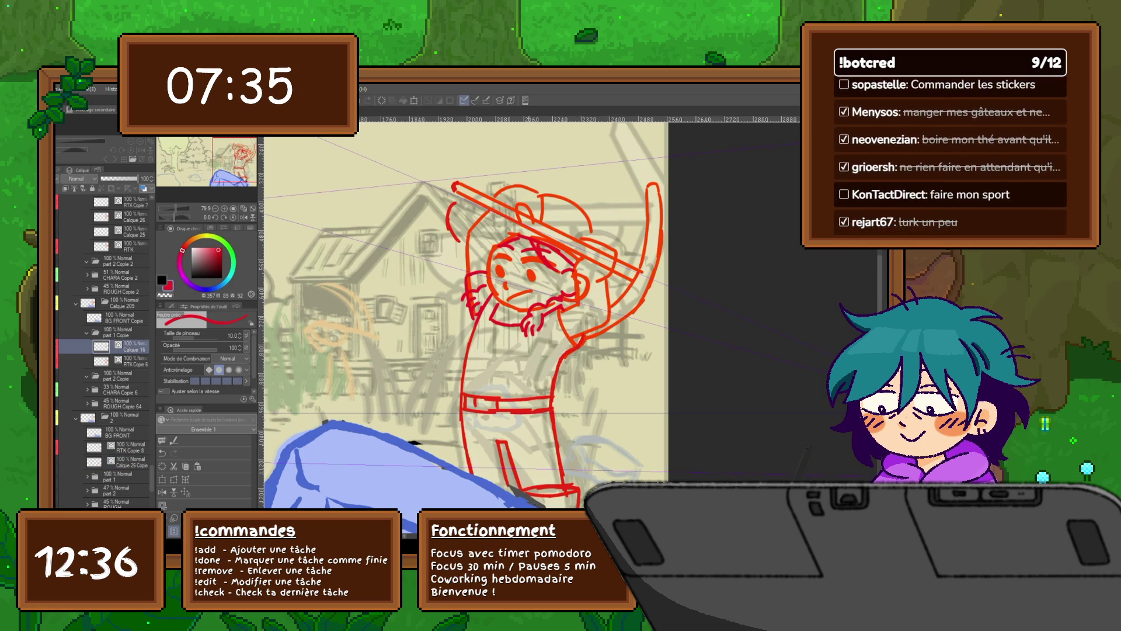
{"action": "left_click", "coordinate": [122, 462]}
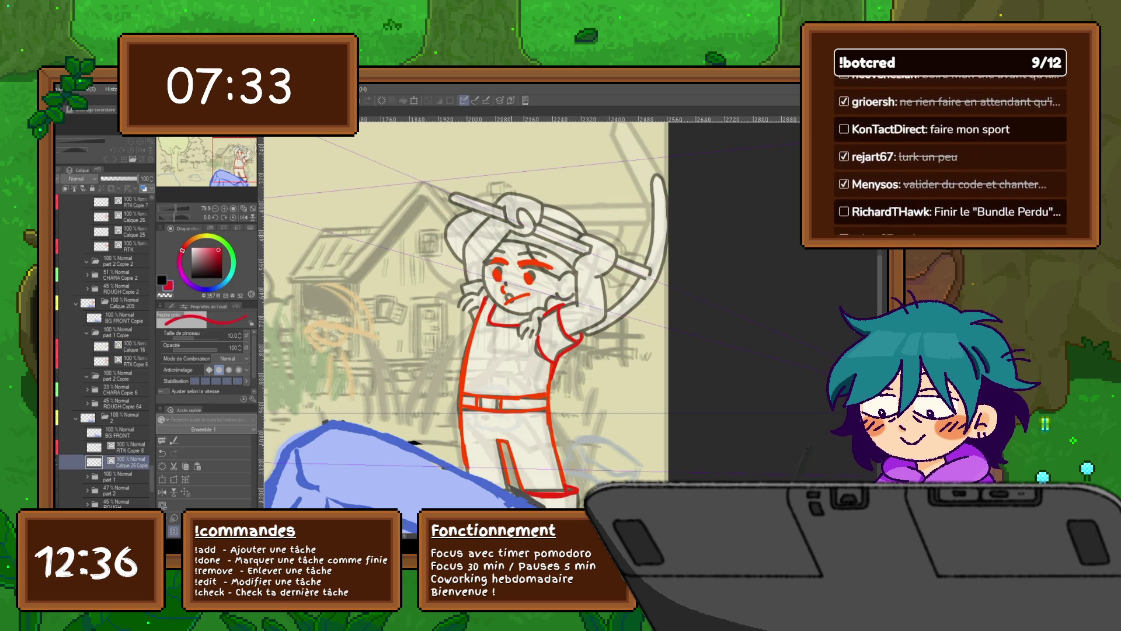
{"action": "left_click", "coordinate": [123, 348]}
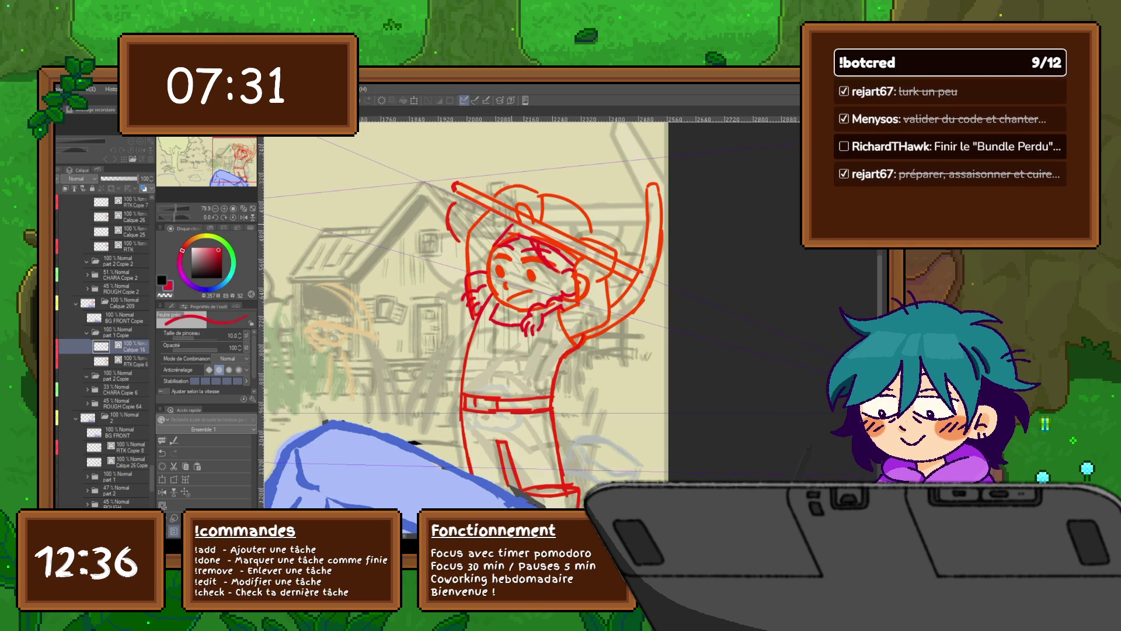
{"action": "left_click", "coordinate": [122, 463]}
{"action": "left_click", "coordinate": [123, 347]}
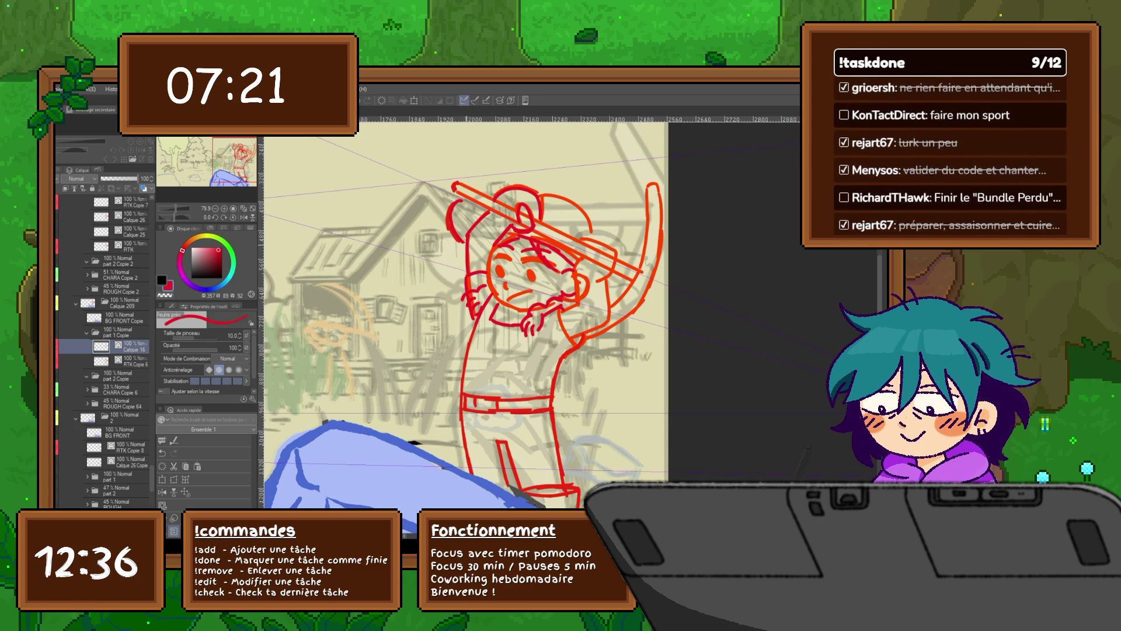
{"action": "left_click", "coordinate": [64, 346]}
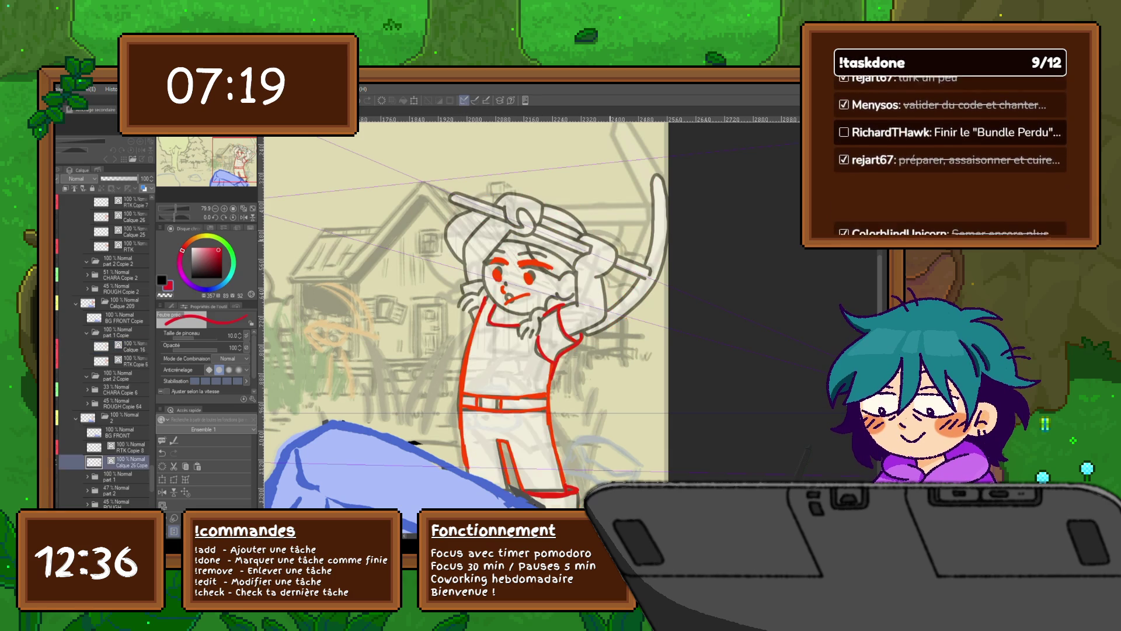
{"action": "left_click", "coordinate": [63, 346]}
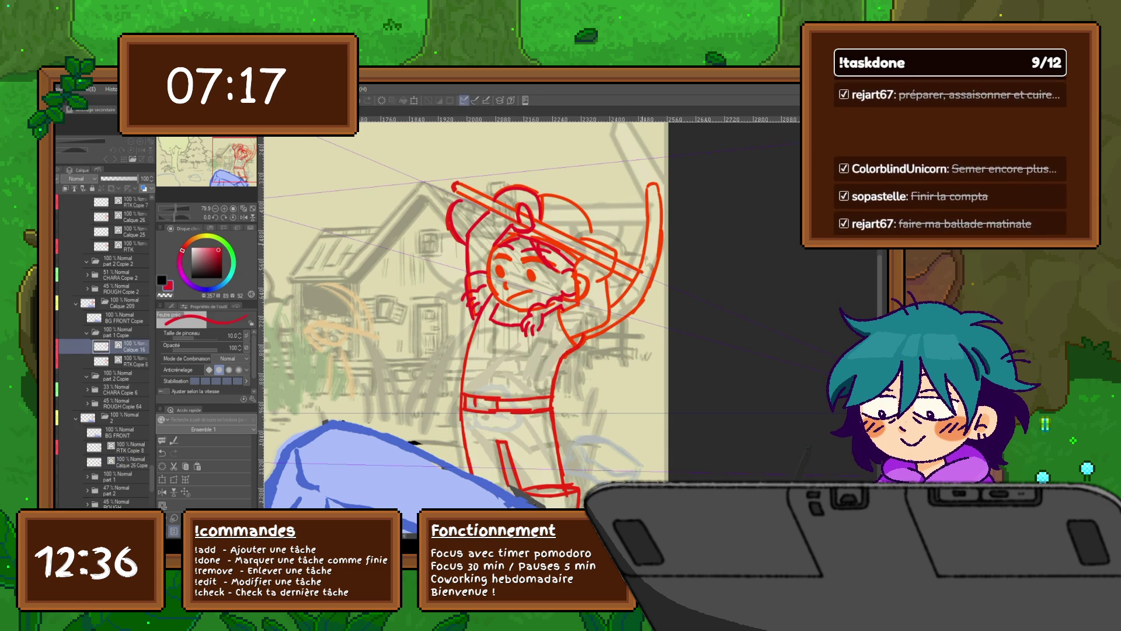
{"action": "left_click", "coordinate": [63, 346]}
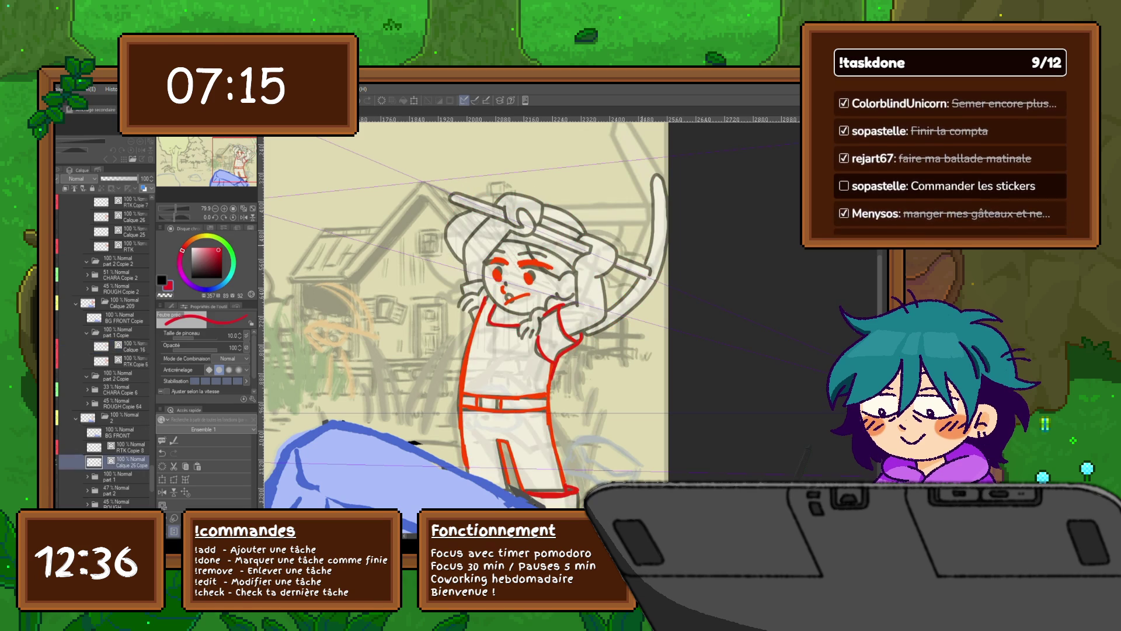
{"action": "left_click", "coordinate": [63, 346]}
{"action": "left_click", "coordinate": [63, 462]}
{"action": "left_click", "coordinate": [123, 347]}
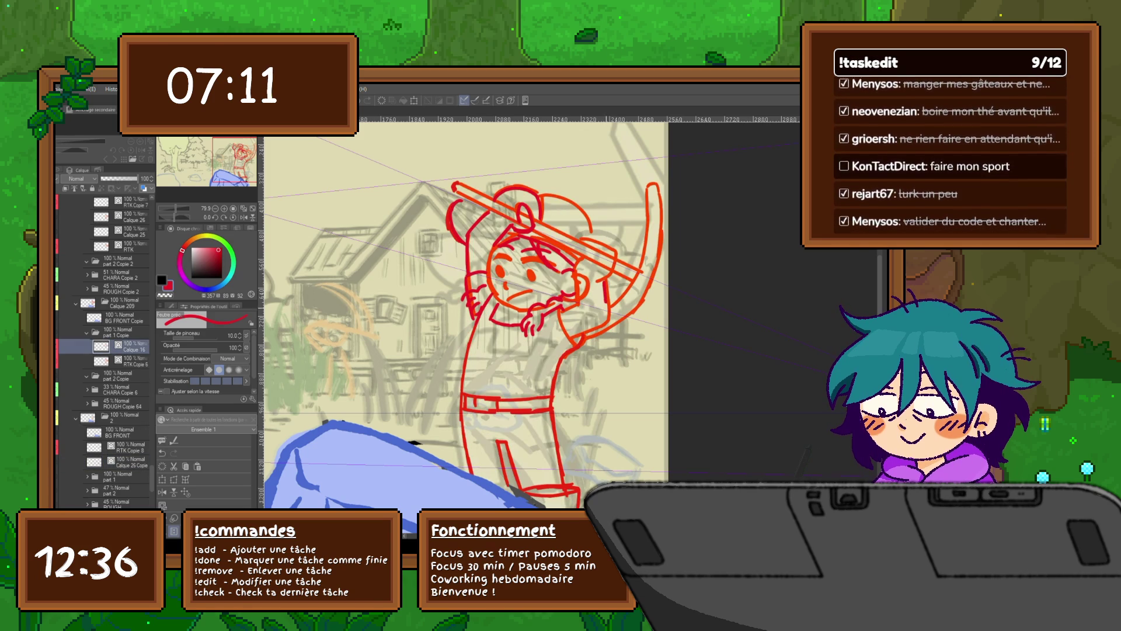
Add a short stroke near the farmer's raised arm and compare it with the clean line frame.
{"action": "left_click_drag", "start_coordinate": [570, 339], "coordinate": [609, 326]}
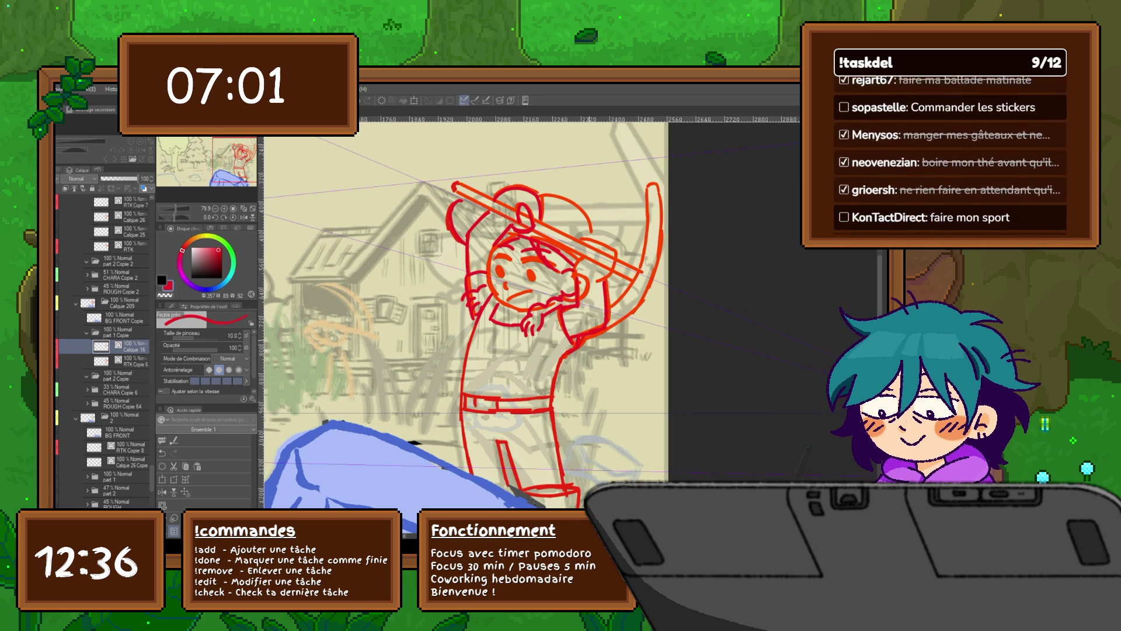
{"action": "left_click", "coordinate": [88, 462]}
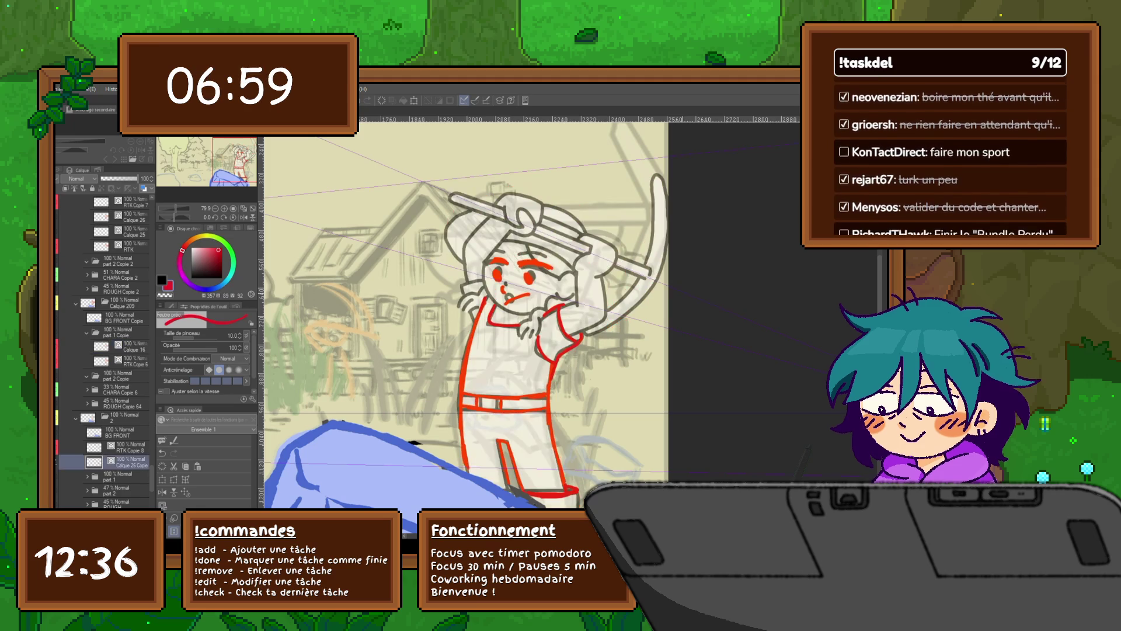
{"action": "left_click", "coordinate": [88, 462]}
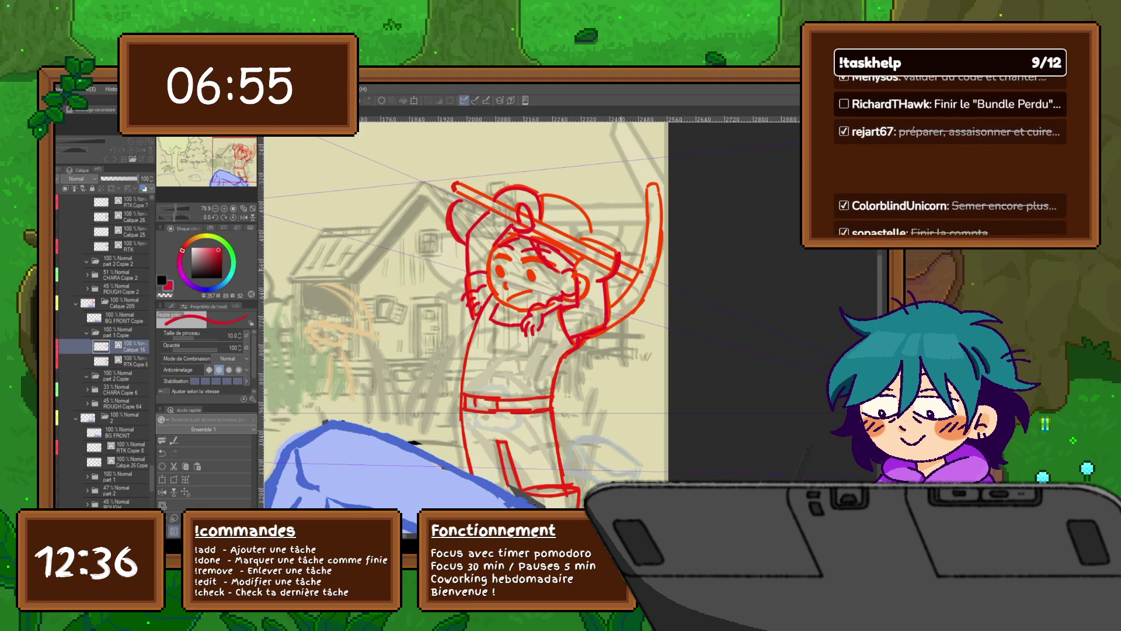
{"action": "left_click", "coordinate": [123, 462]}
{"action": "left_click", "coordinate": [131, 347]}
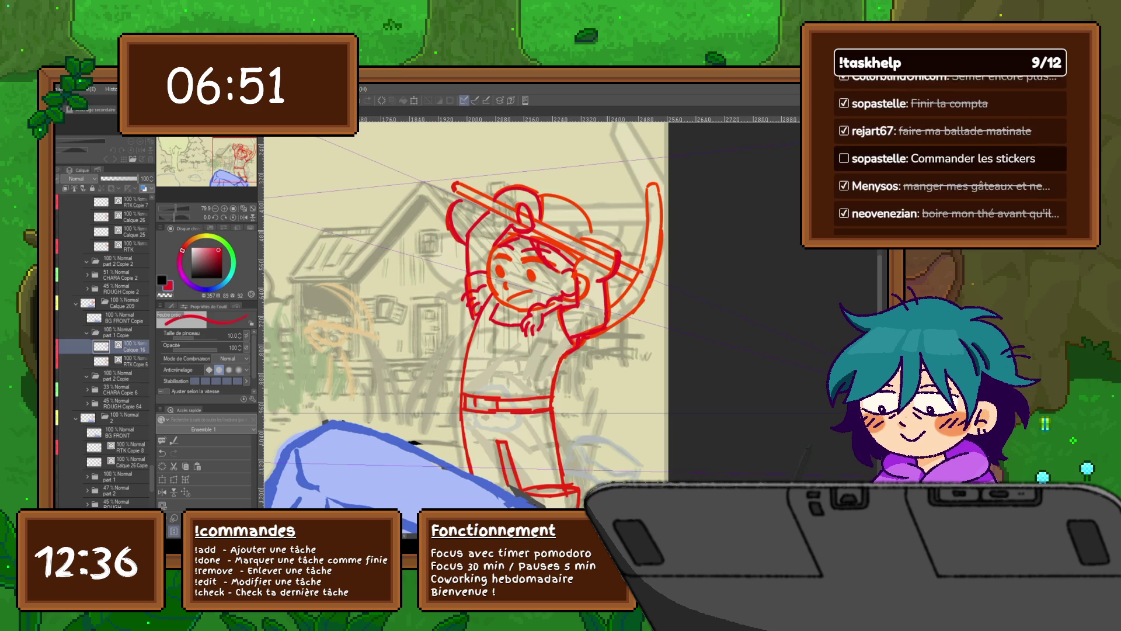
{"action": "left_click", "coordinate": [122, 462]}
{"action": "left_click", "coordinate": [123, 346]}
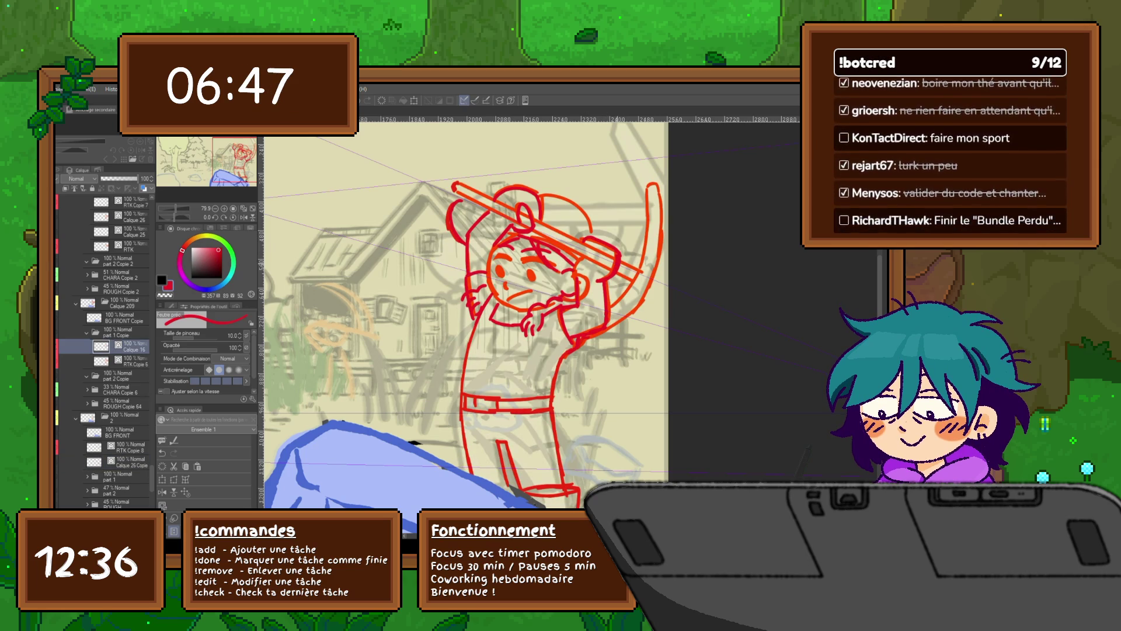
Flip repeatedly between the clean frame and the rough red frame to check the arm.
{"action": "left_click", "coordinate": [122, 462]}
{"action": "left_click", "coordinate": [123, 346]}
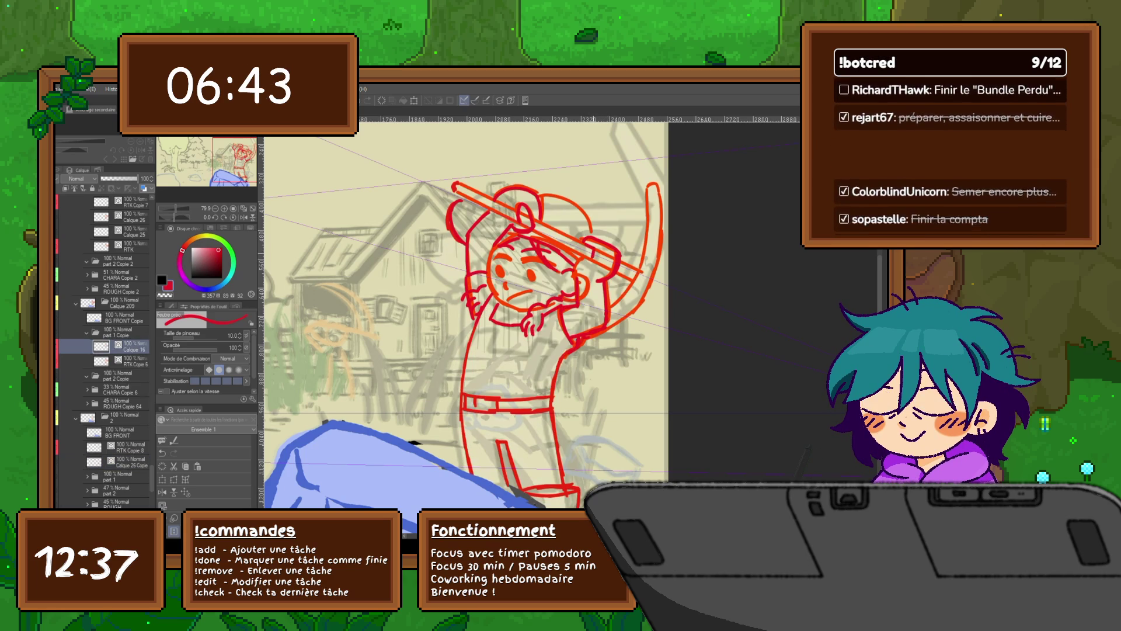
{"action": "left_click", "coordinate": [122, 462]}
{"action": "left_click", "coordinate": [123, 347]}
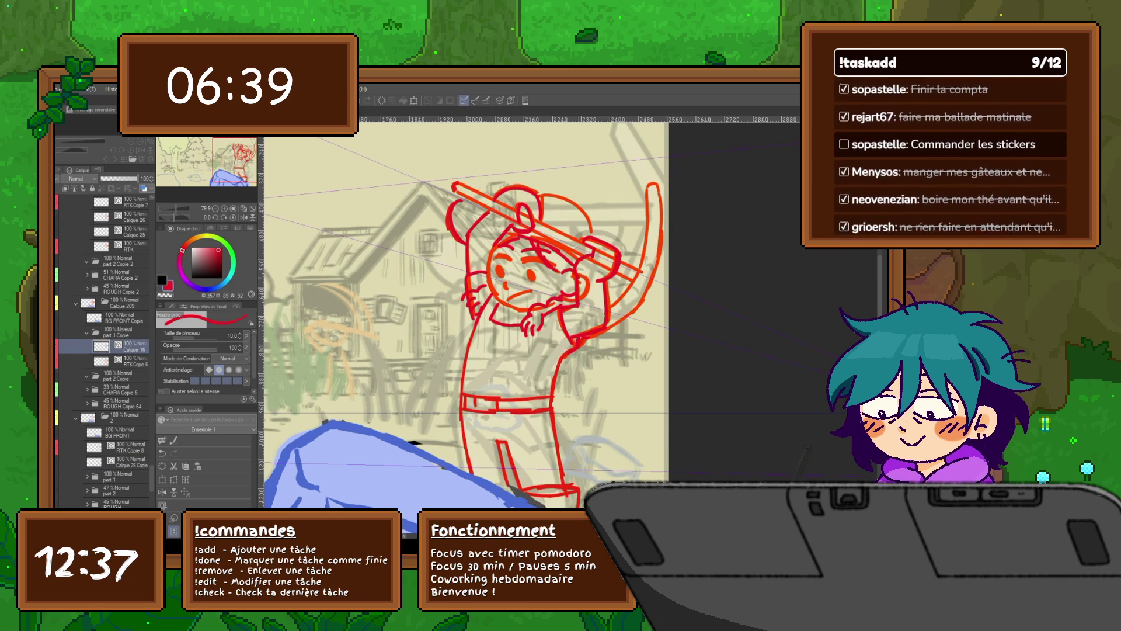
{"action": "left_click", "coordinate": [123, 462]}
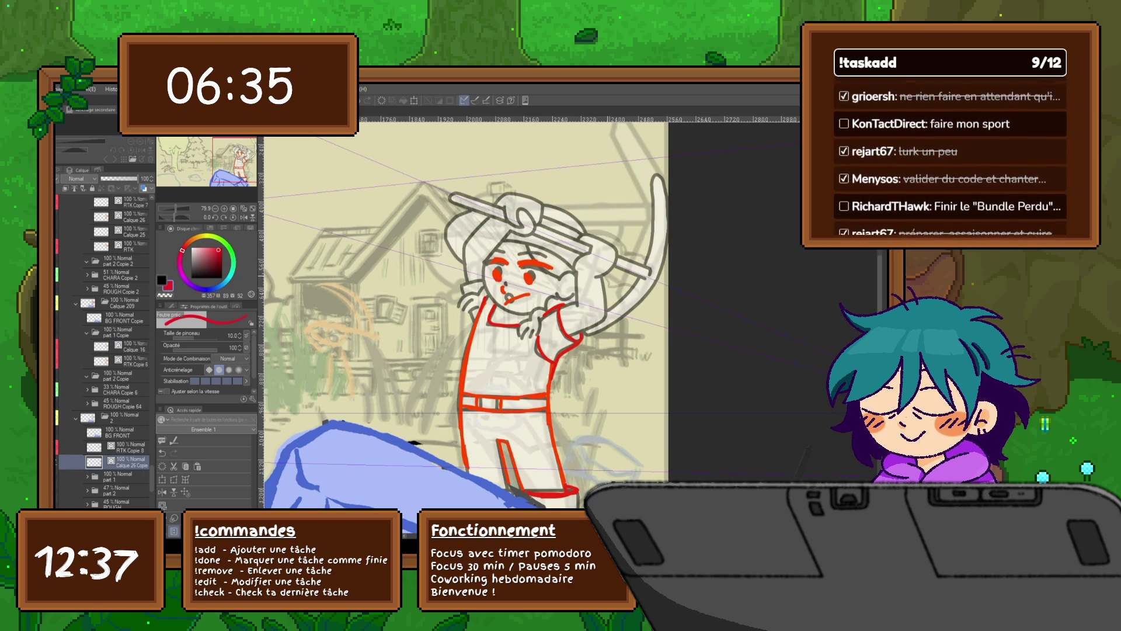
{"action": "left_click", "coordinate": [123, 346]}
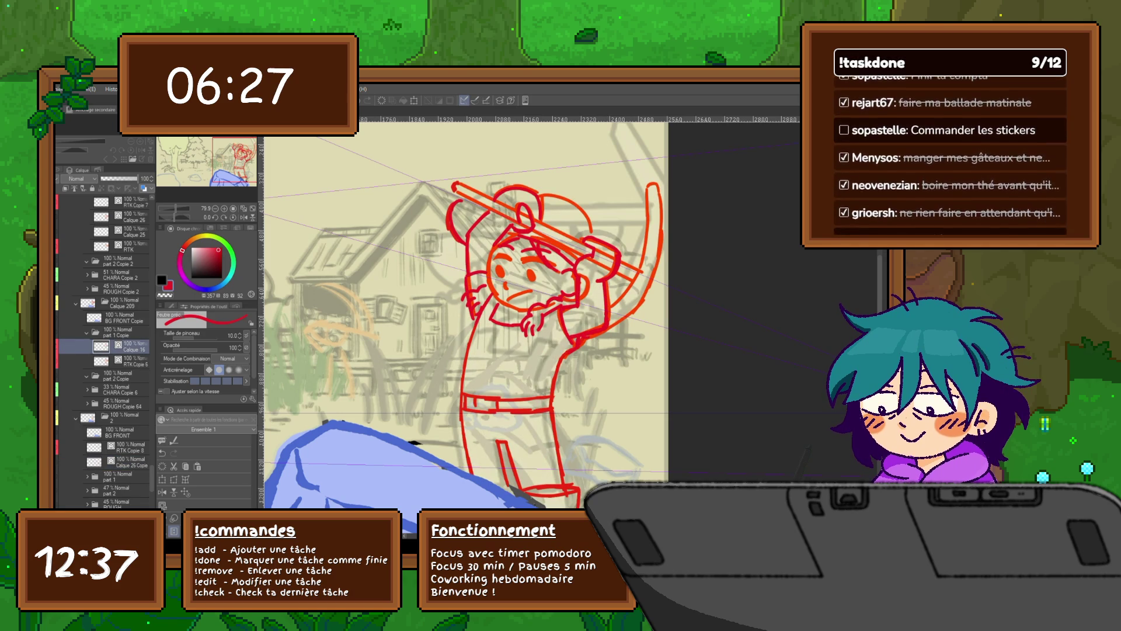
Sample a colour from the drawing and flip between layers to compare against the clean frame.
{"action": "key", "text": "i"}
{"action": "key", "text": "b"}
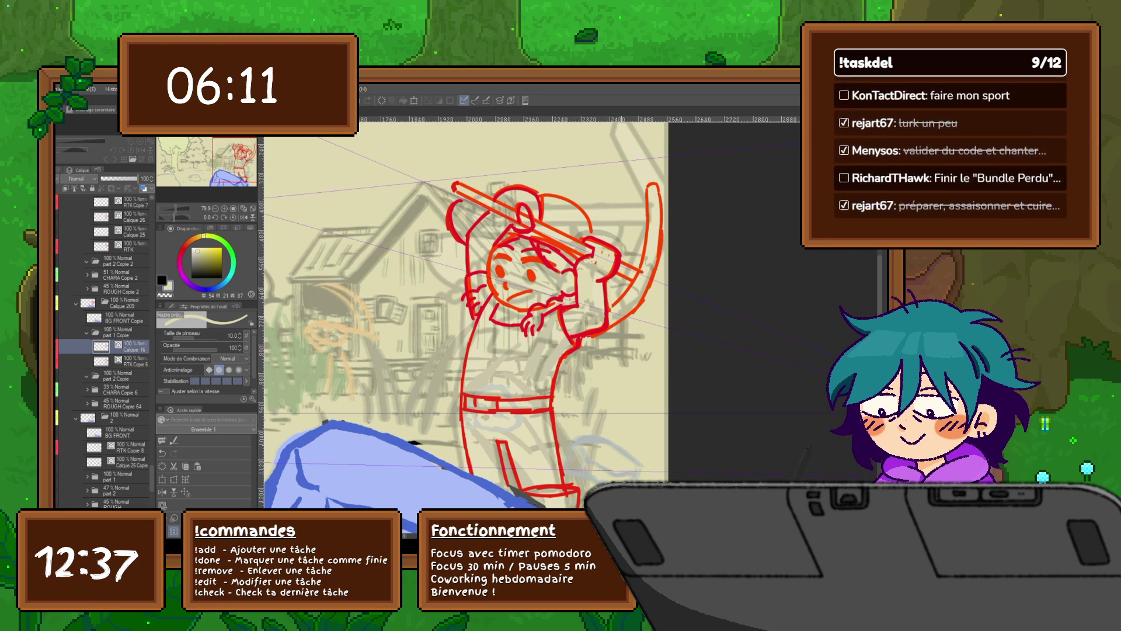
{"action": "left_click", "coordinate": [62, 347]}
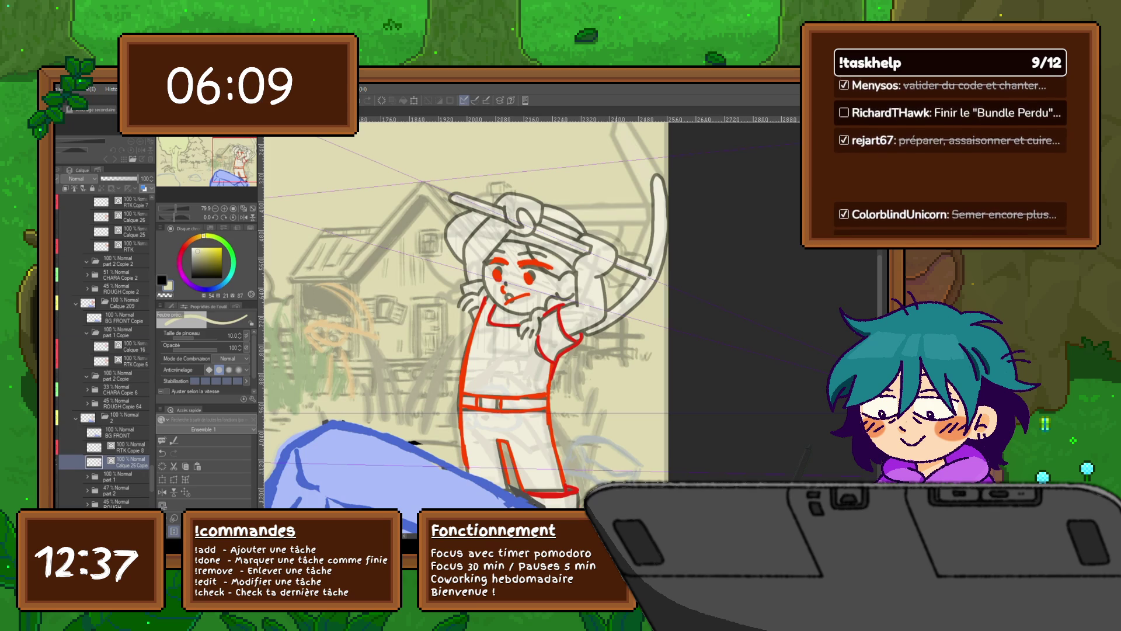
{"action": "left_click", "coordinate": [62, 346]}
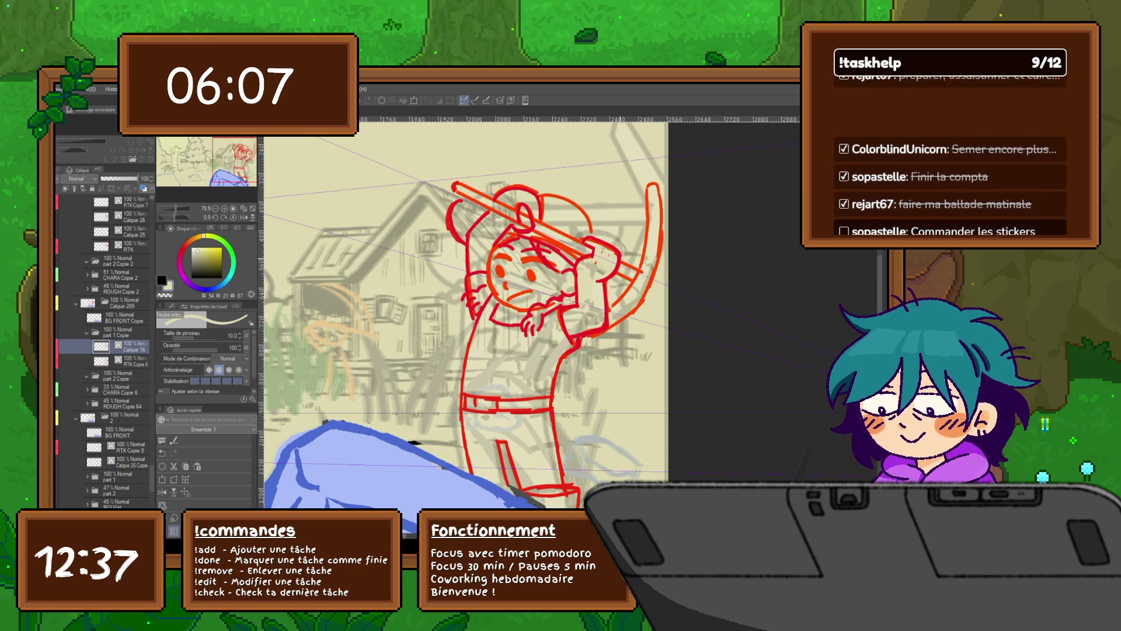
{"action": "left_click", "coordinate": [61, 346]}
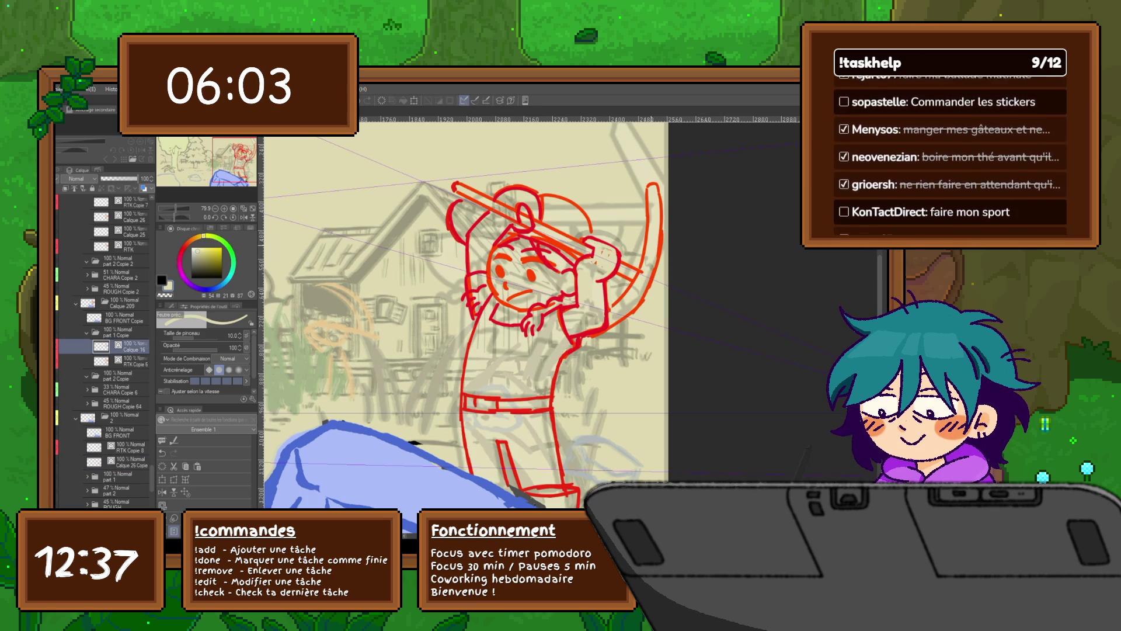
{"action": "left_click", "coordinate": [61, 462]}
{"action": "left_click", "coordinate": [62, 346]}
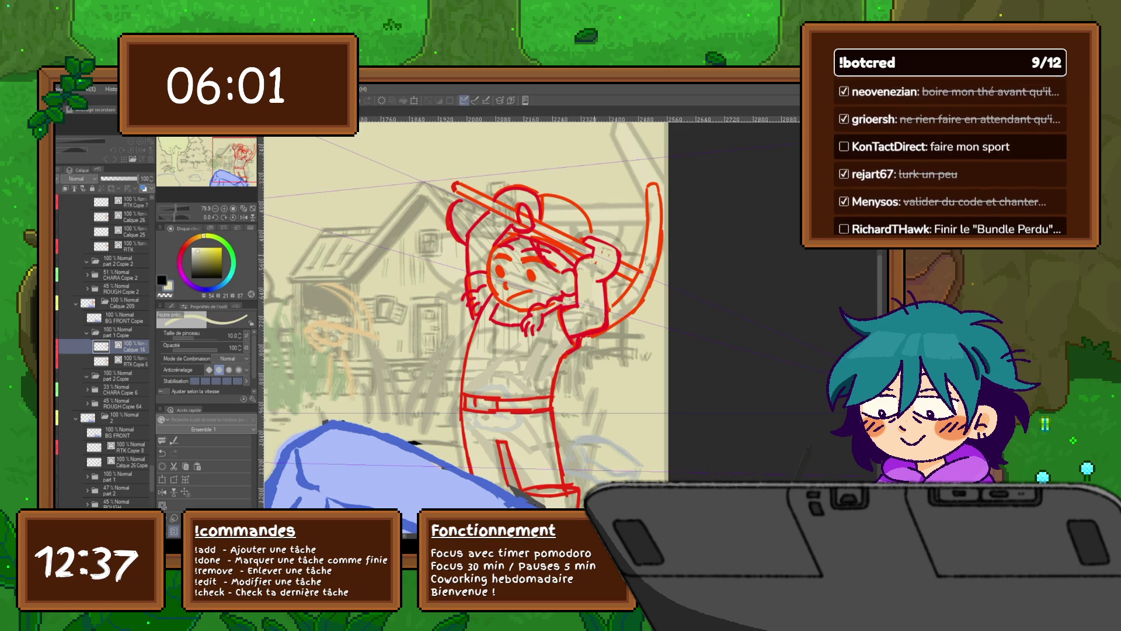
{"action": "key", "text": "x"}
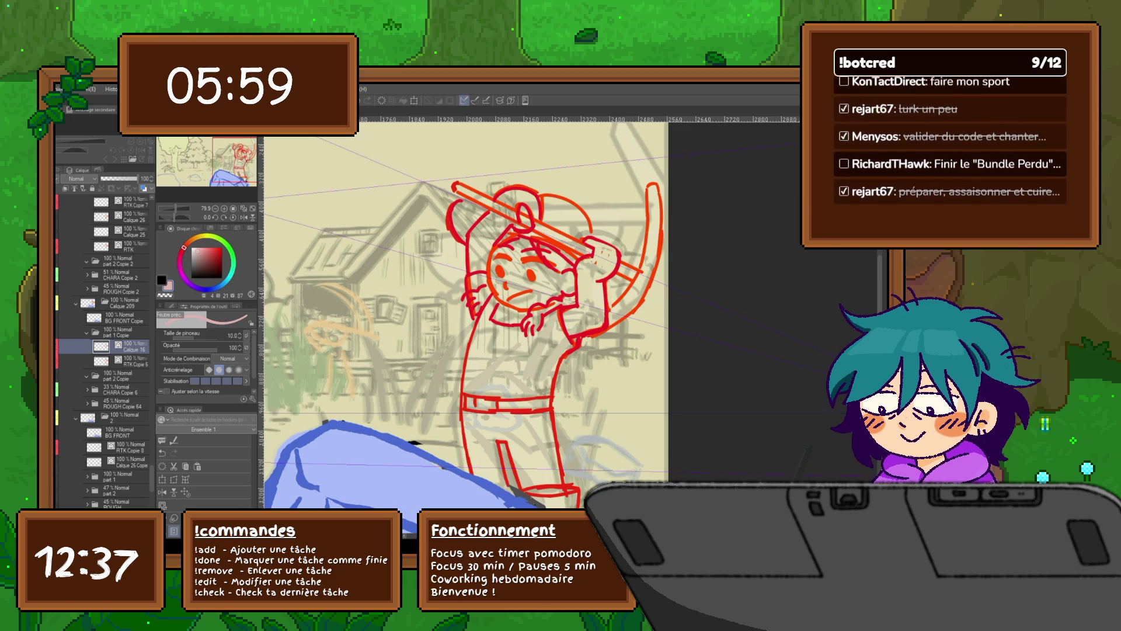
Paint a pink blush on the farmer's cheek and a small red stroke beside the mouth on the clean frame.
{"action": "left_click", "coordinate": [124, 462]}
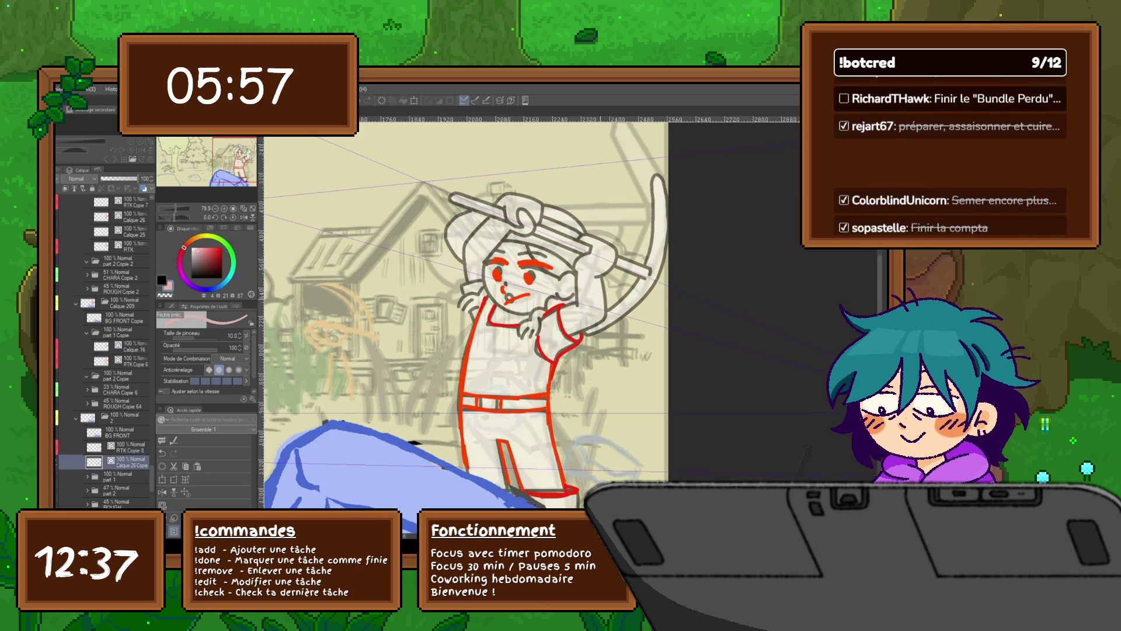
{"action": "left_click_drag", "start_coordinate": [540, 289], "coordinate": [551, 294]}
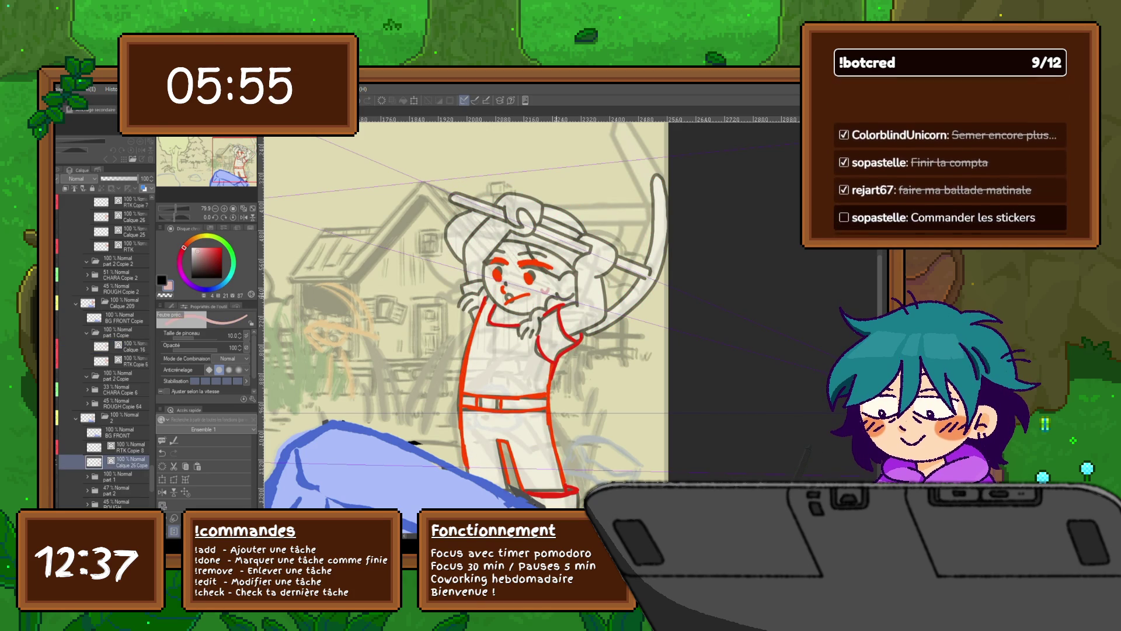
{"action": "key", "text": "alt+bracketright"}
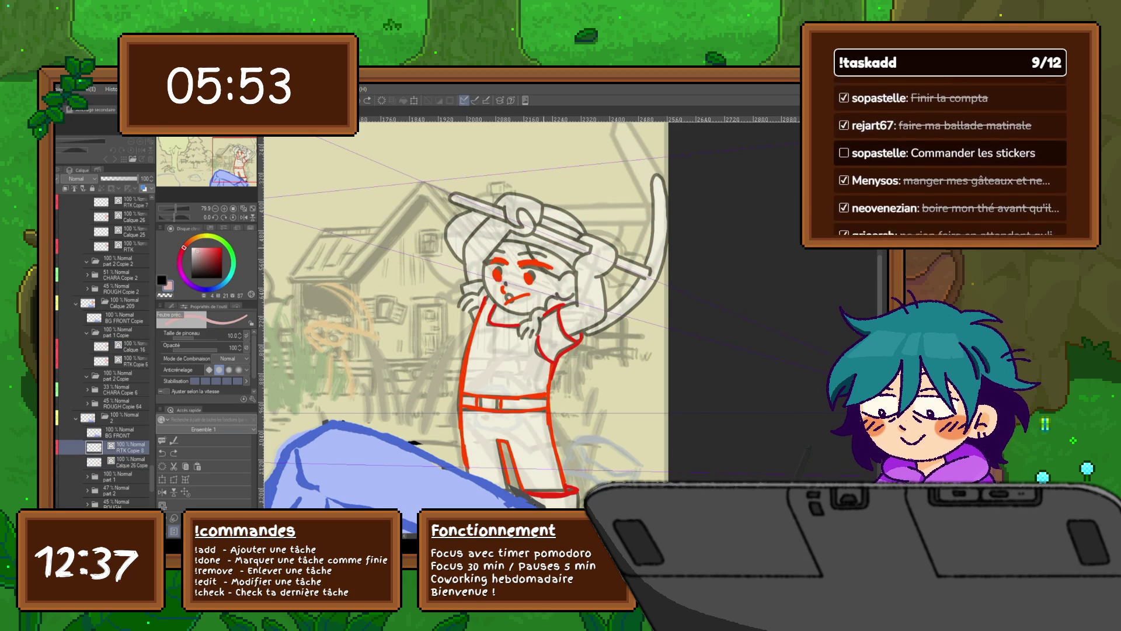
{"action": "left_click_drag", "start_coordinate": [540, 289], "coordinate": [547, 294]}
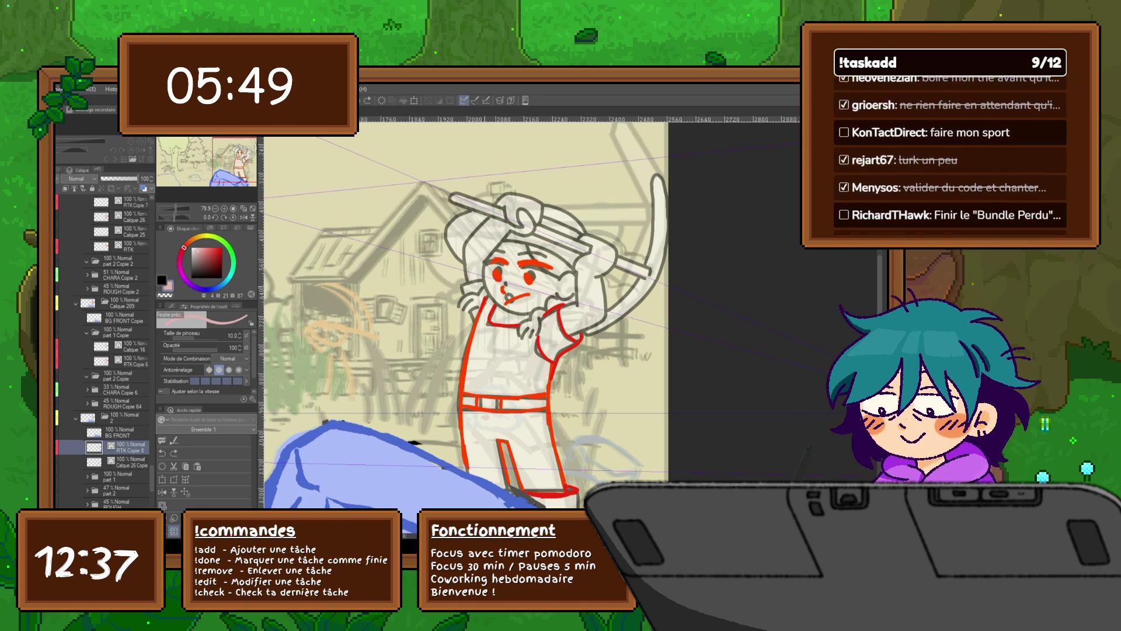
{"action": "key", "text": "x"}
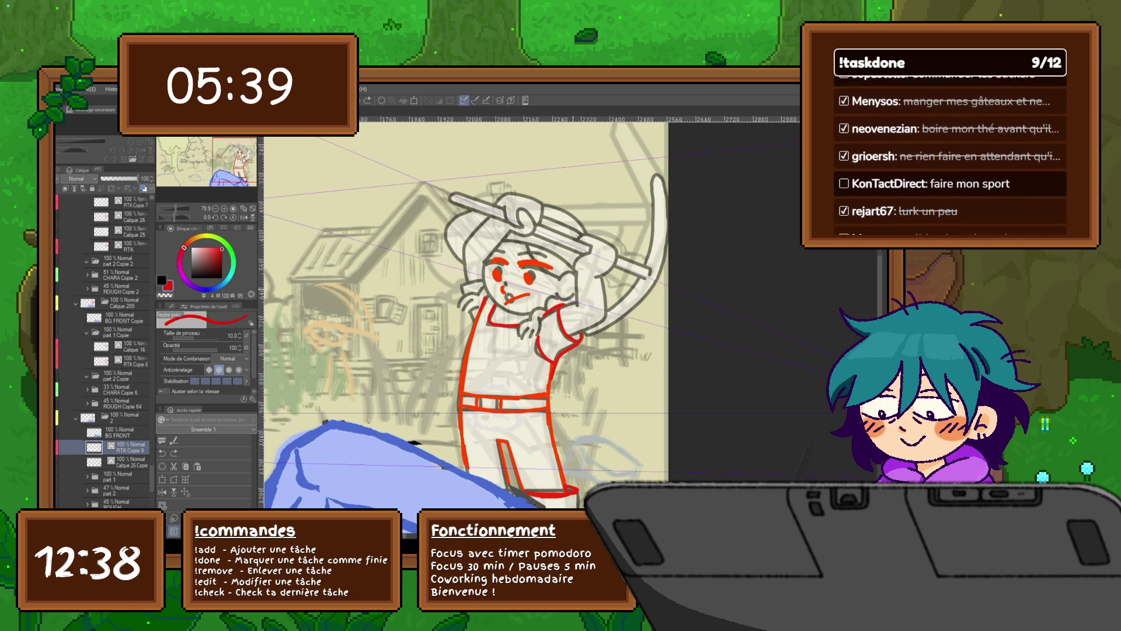
{"action": "left_click_drag", "start_coordinate": [540, 289], "coordinate": [551, 295]}
Bring up the red rough head lines and switch to another rough pose frame.
{"action": "left_click", "coordinate": [132, 346]}
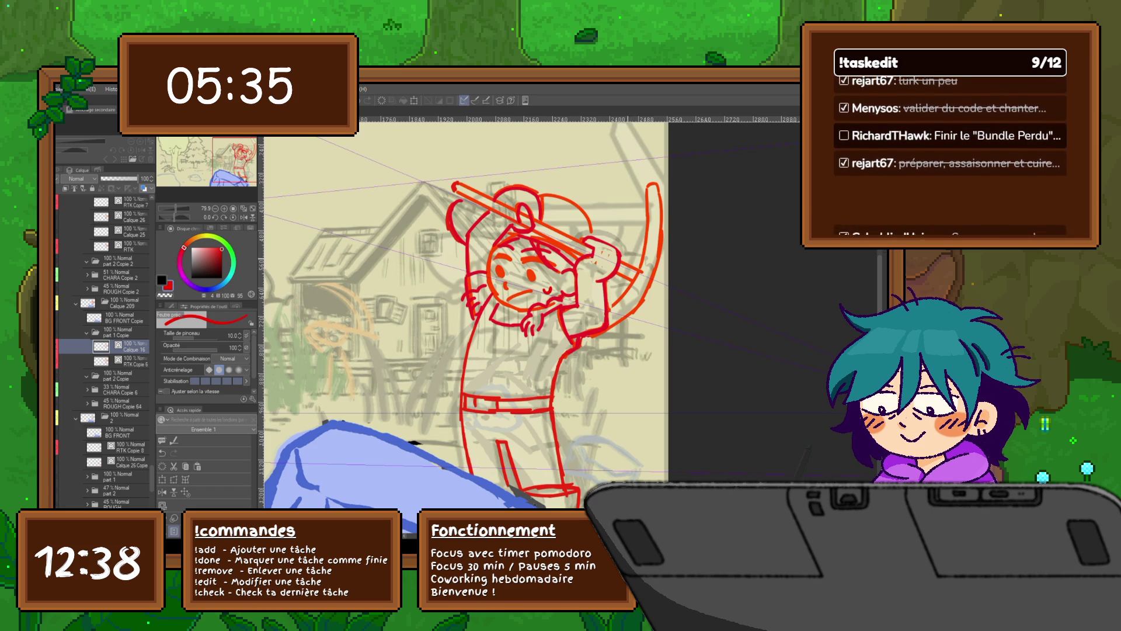
{"action": "left_click", "coordinate": [131, 201]}
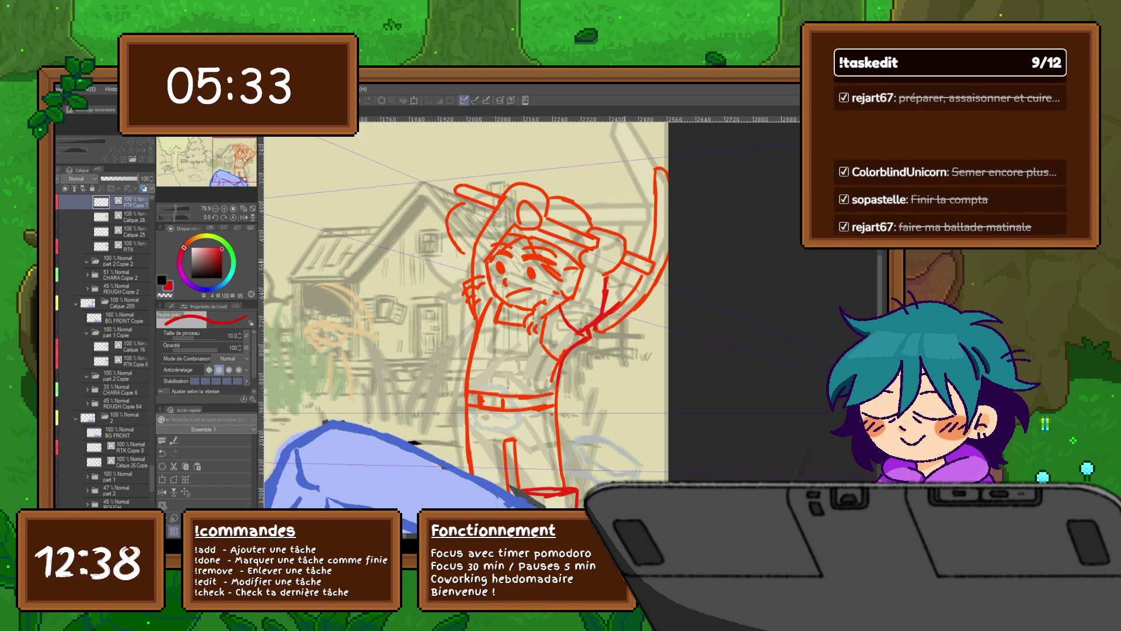
Step through the farmer's rough swing frames to compare the poses.
{"action": "left_click", "coordinate": [132, 346]}
{"action": "left_click", "coordinate": [132, 201]}
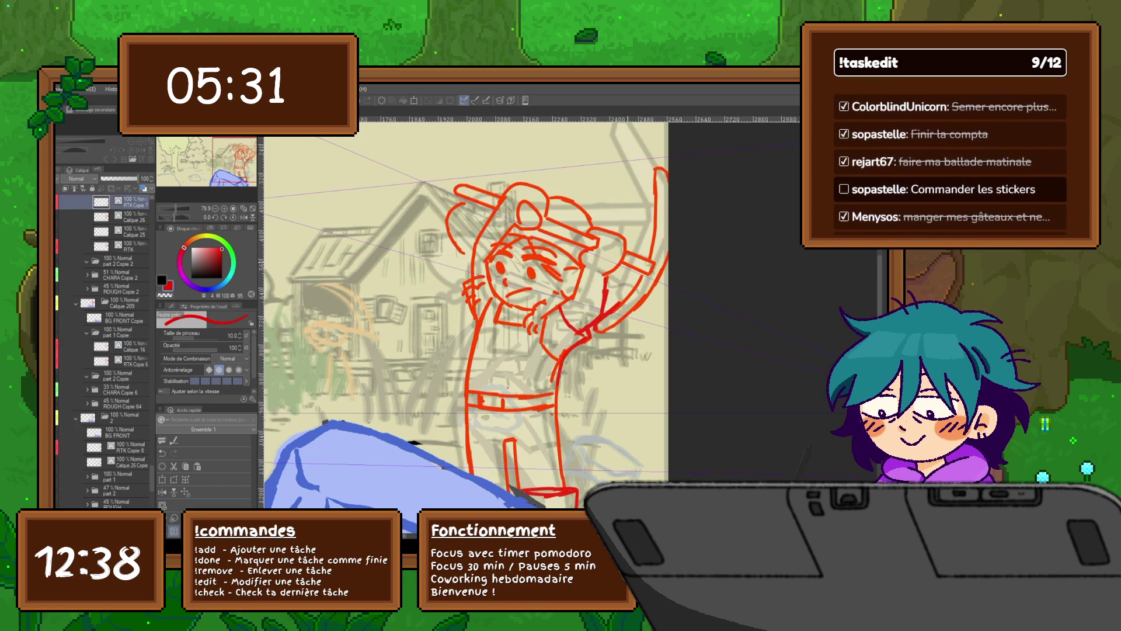
{"action": "key", "text": "Right"}
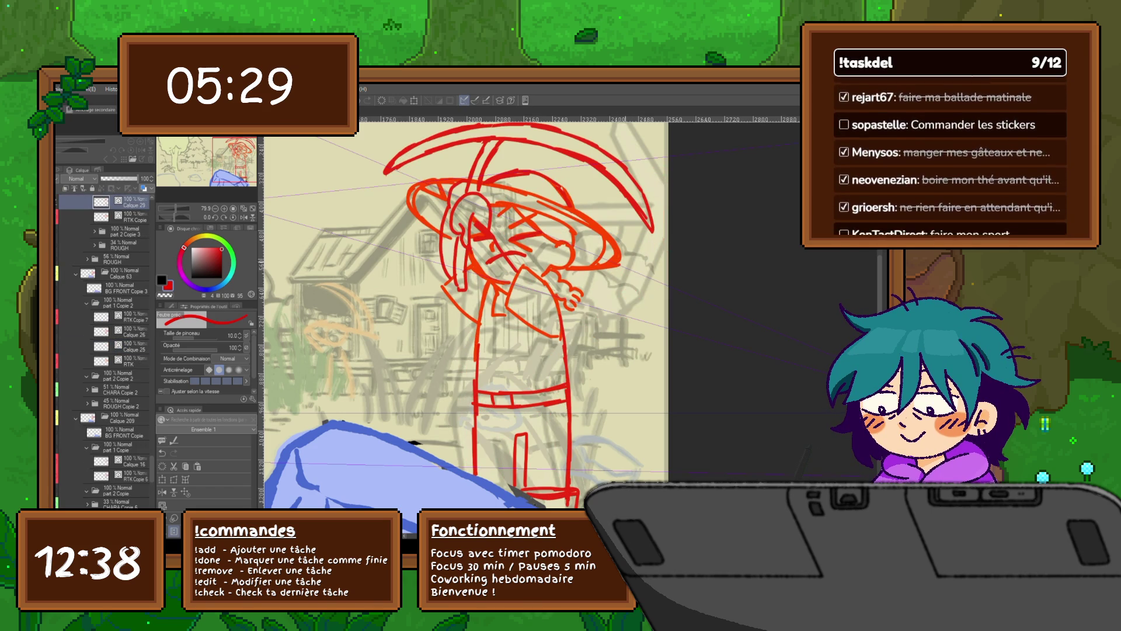
{"action": "scroll", "coordinate": [464, 306], "scroll_direction": "up", "scroll_amount": 1}
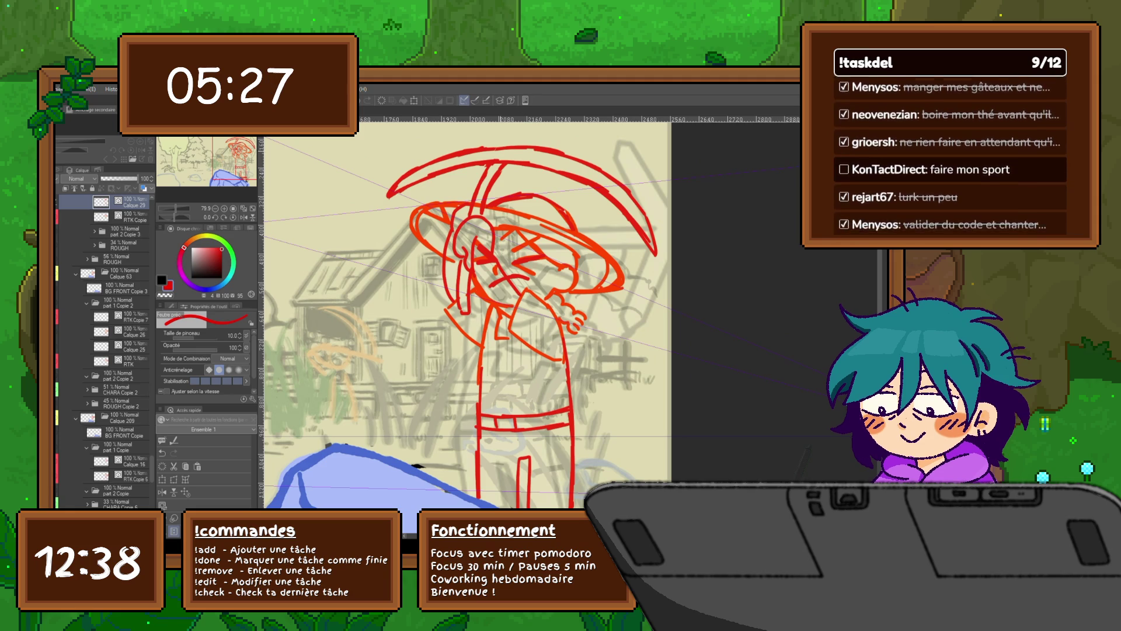
{"action": "key", "text": "Right"}
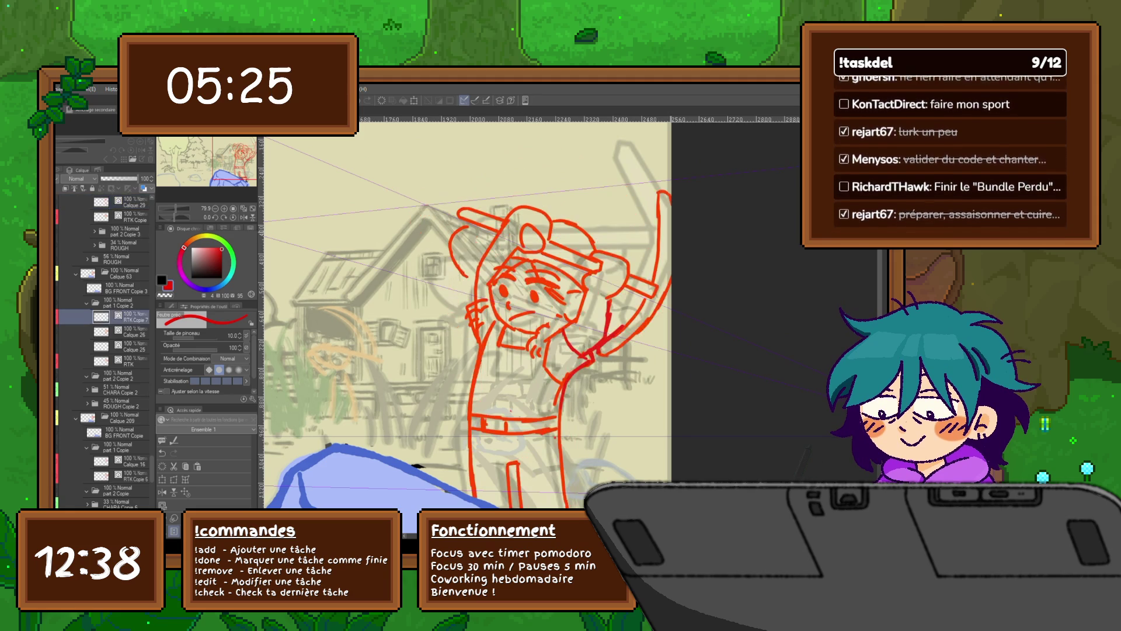
{"action": "key", "text": "Left"}
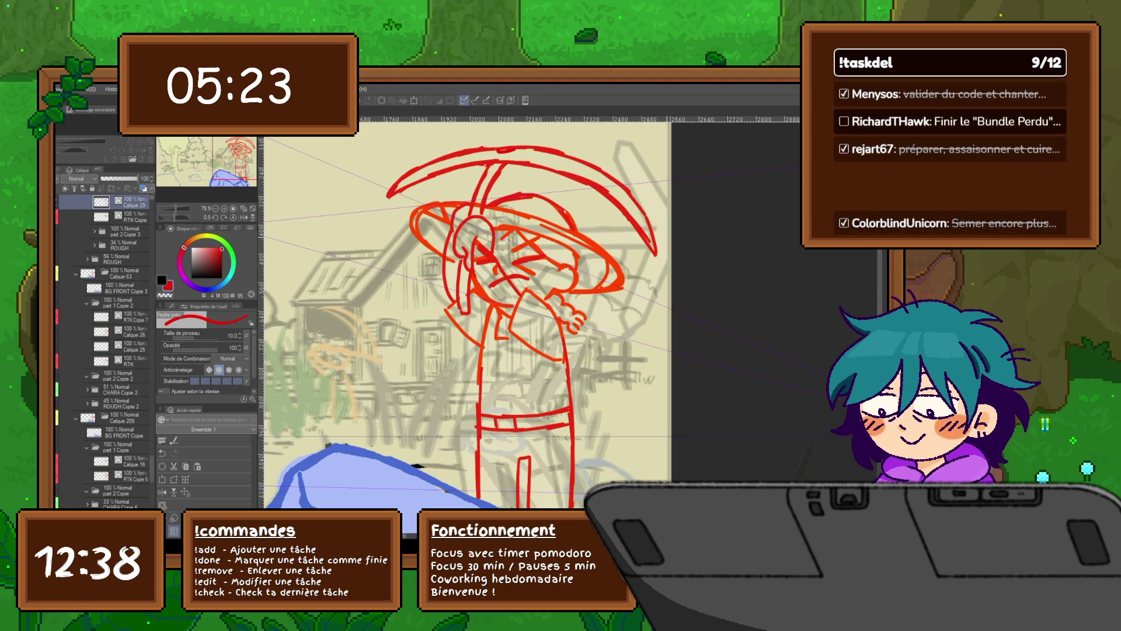
{"action": "key", "text": "Right"}
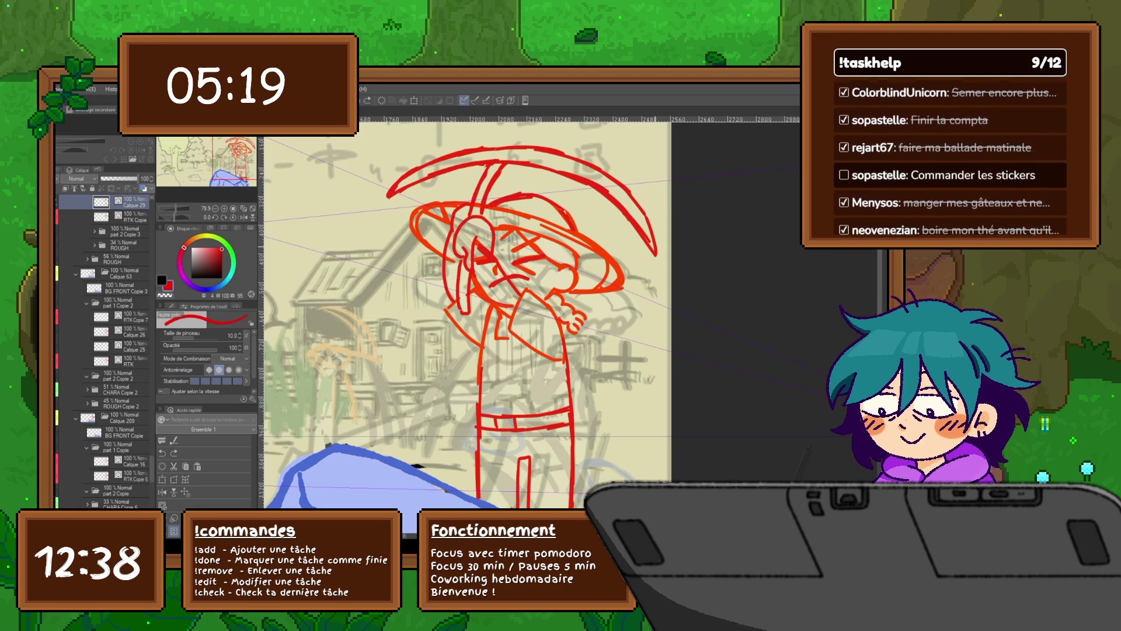
{"action": "key", "text": "Right"}
{"action": "key", "text": "Right"}
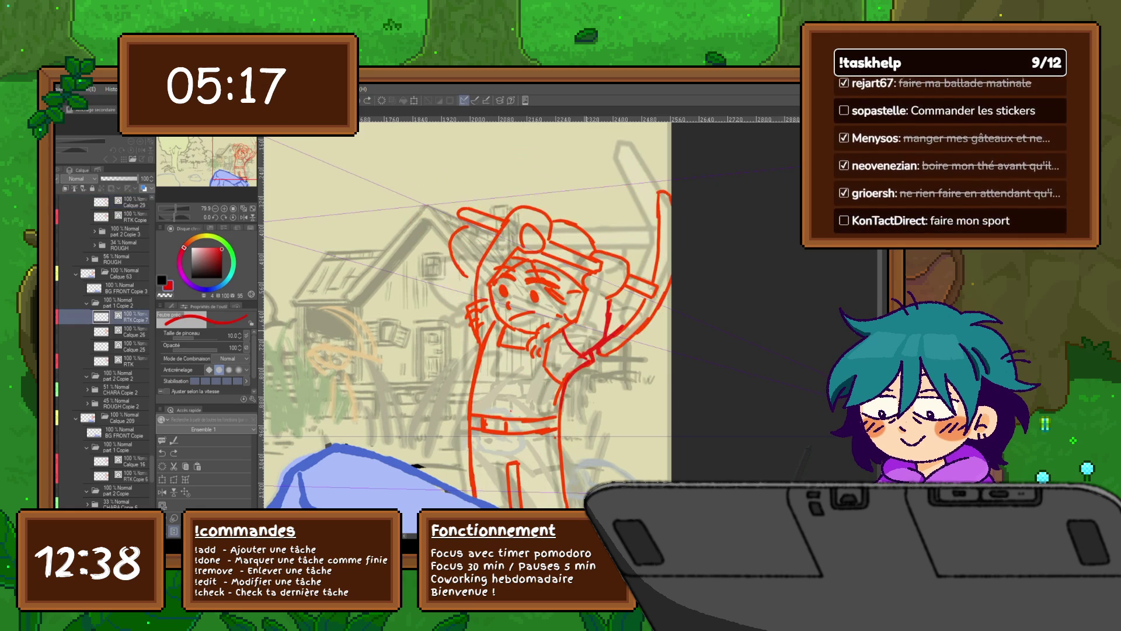
{"action": "key", "text": "Right"}
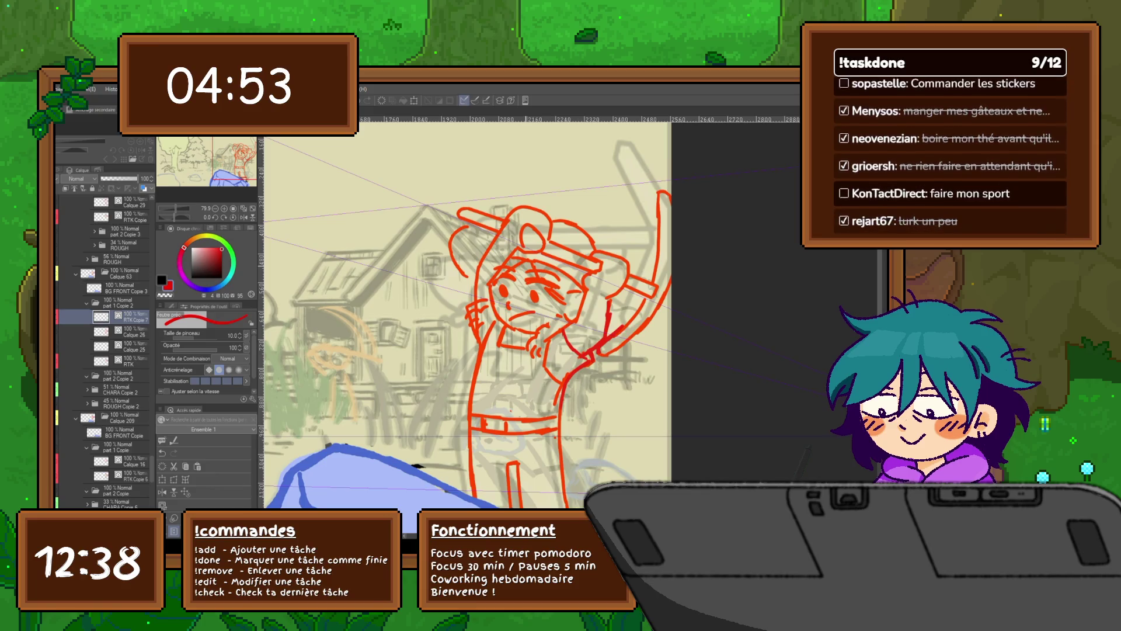
Flick between the overhead-pickaxe frames to compare, then land on the arm-raised rough frame.
{"action": "key", "text": "Left"}
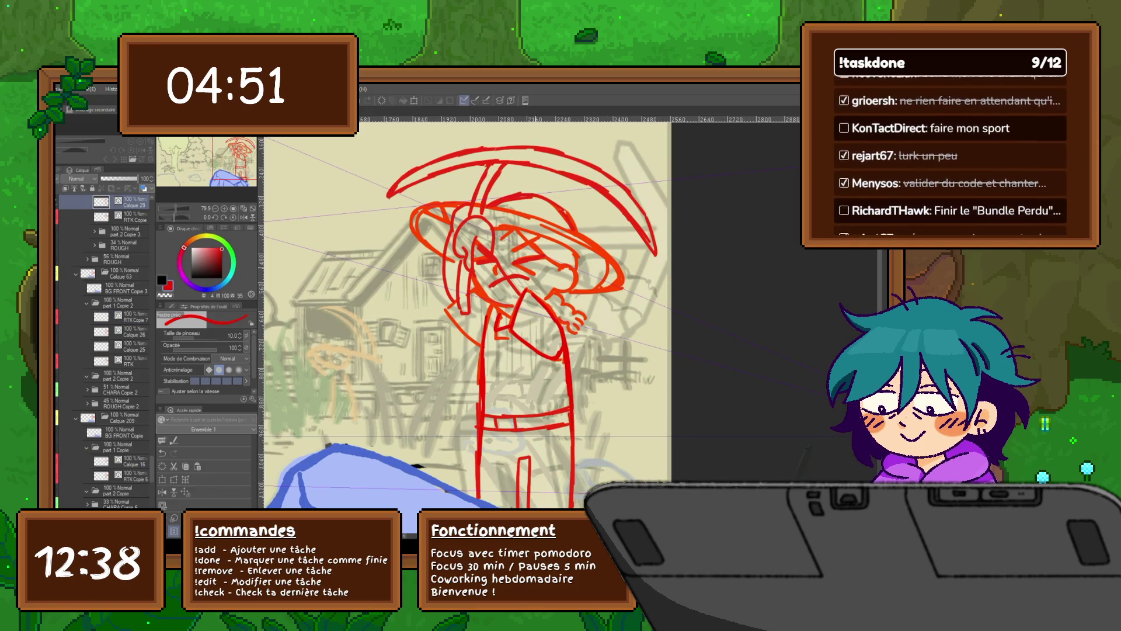
{"action": "key", "text": "Right"}
{"action": "key", "text": "Right"}
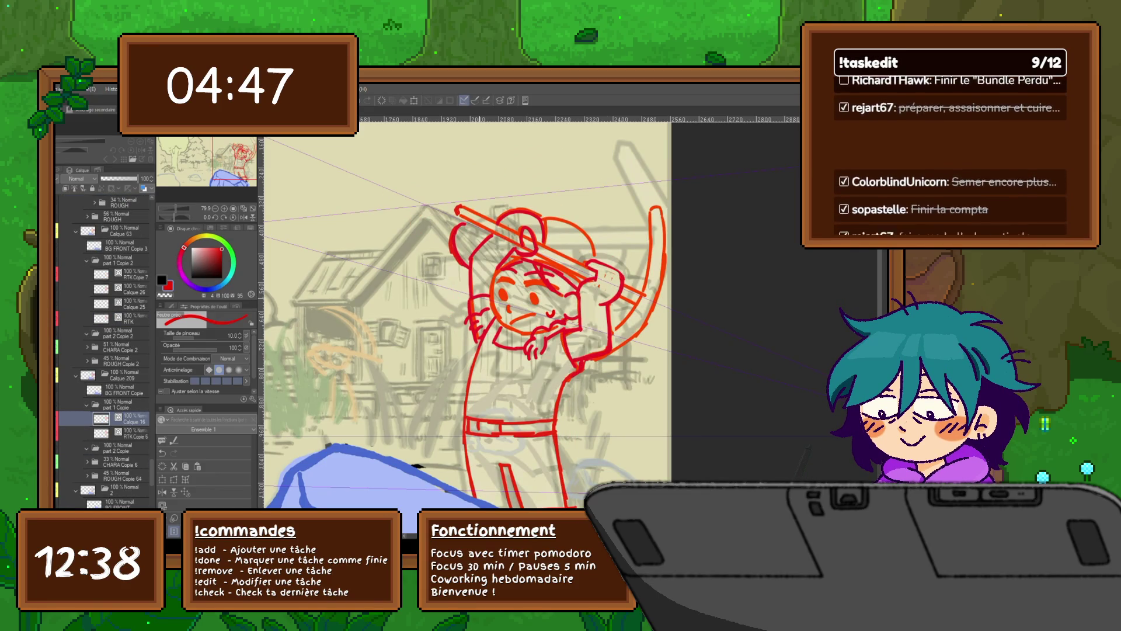
{"action": "key", "text": "Left"}
{"action": "key", "text": "Right"}
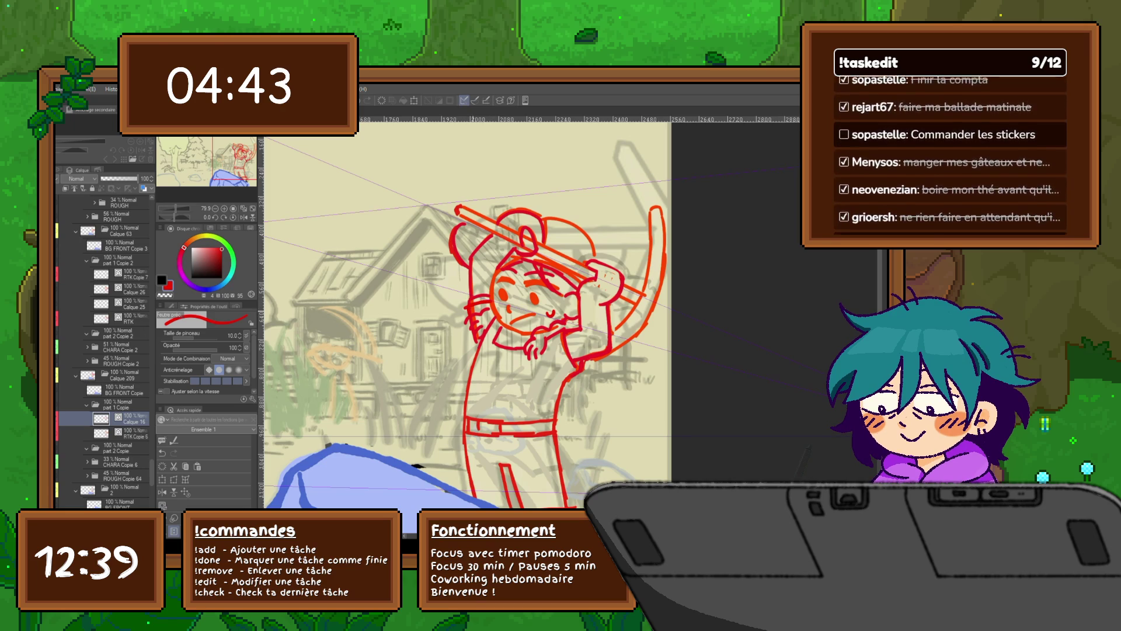
{"action": "key", "text": "i"}
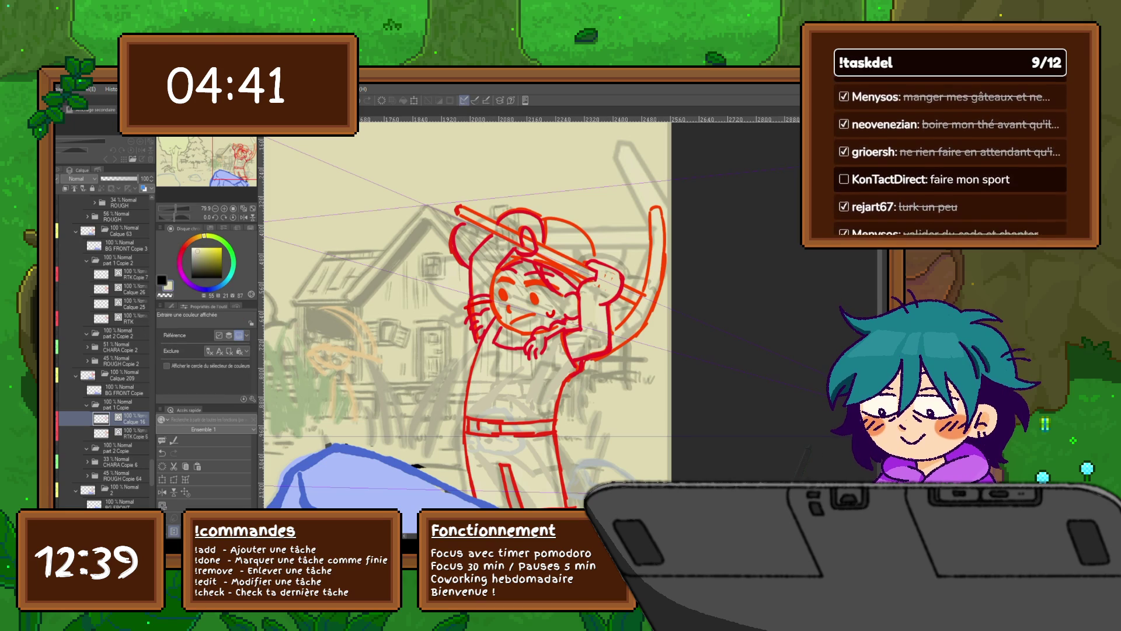
{"action": "key", "text": "p"}
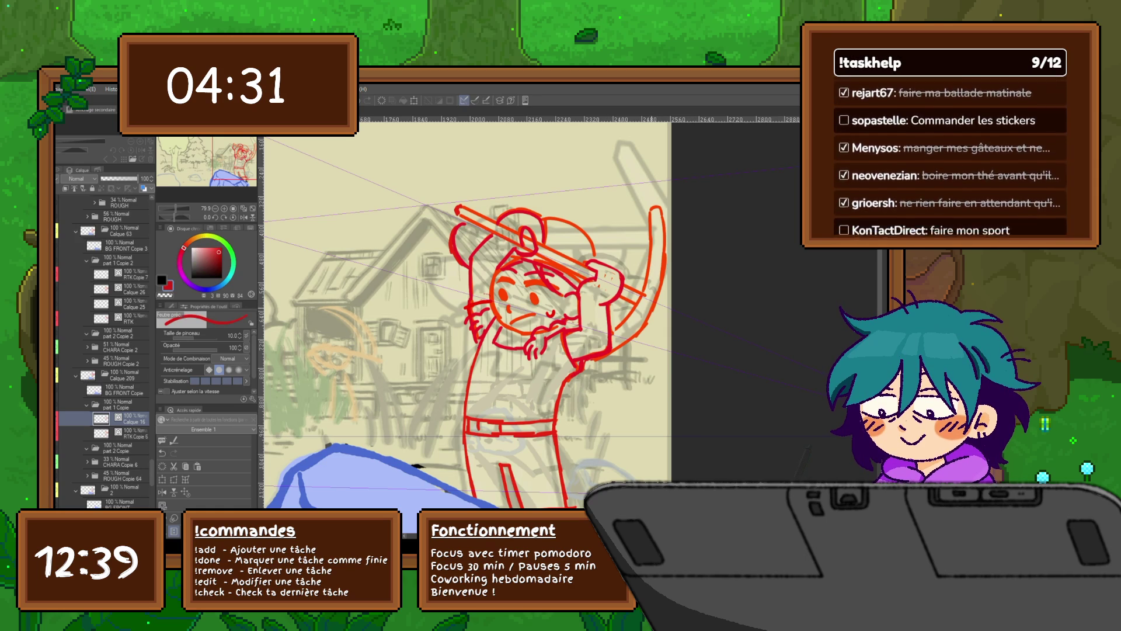
{"action": "left_click", "coordinate": [123, 274]}
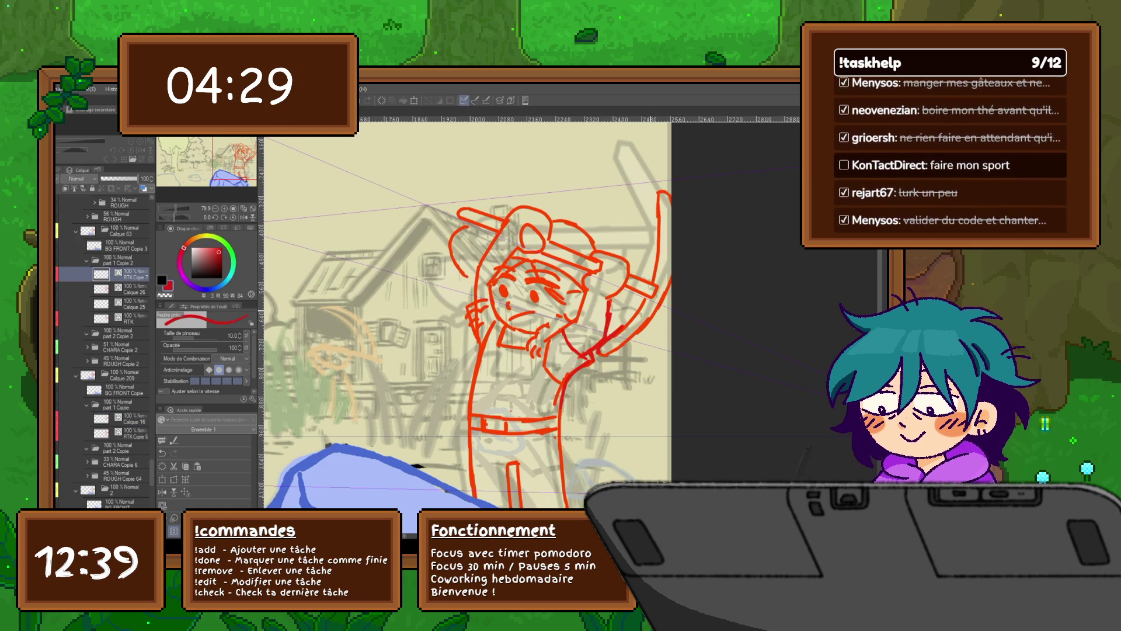
Flip between the arm-raised and handle-overhead frames to compare the swing.
{"action": "left_click", "coordinate": [63, 274]}
{"action": "left_click", "coordinate": [64, 274]}
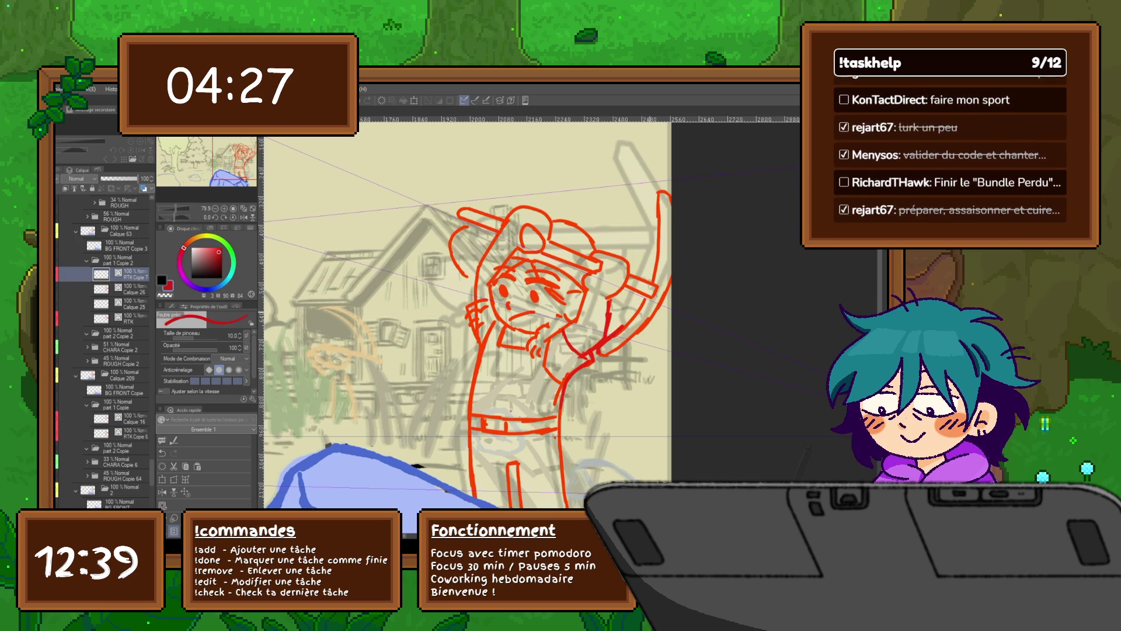
{"action": "left_click", "coordinate": [123, 418]}
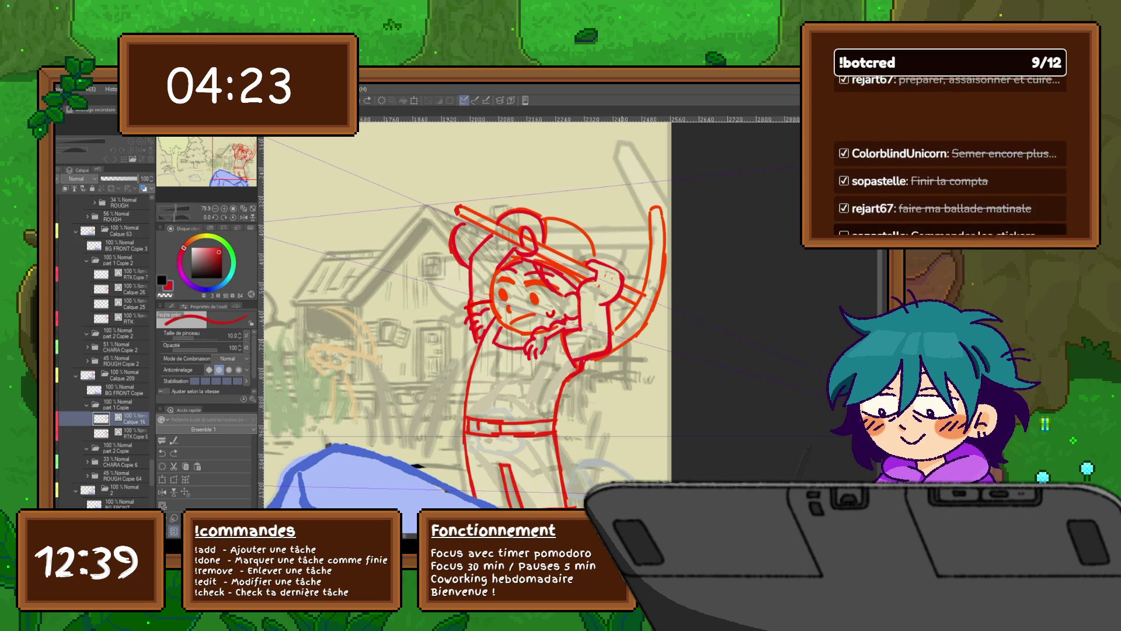
{"action": "left_click", "coordinate": [123, 274]}
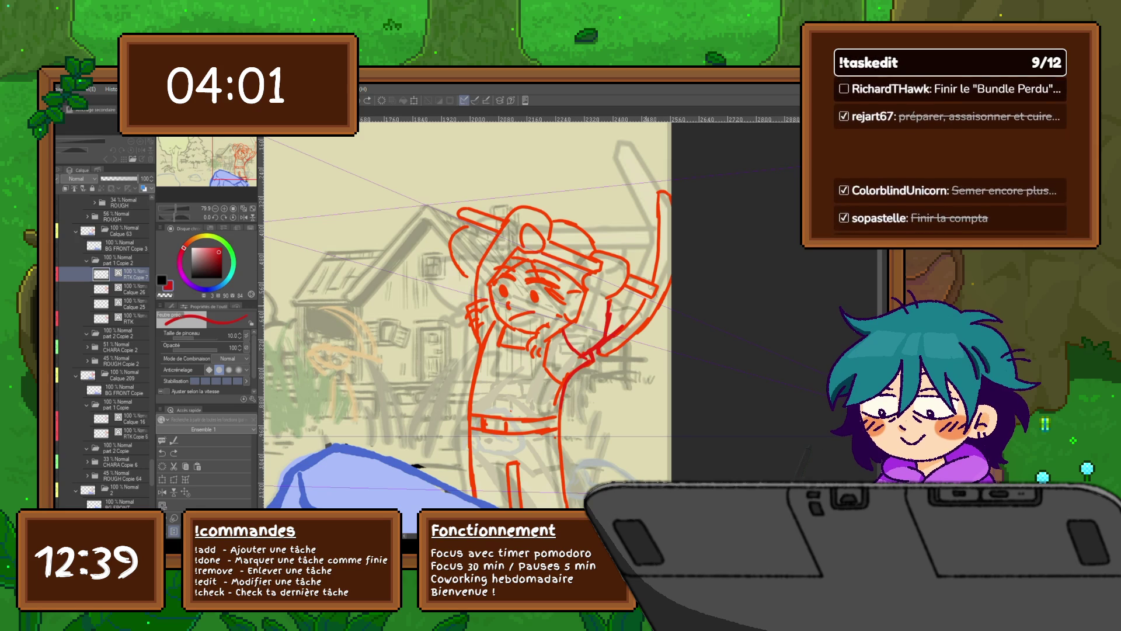
{"action": "key", "text": "Right"}
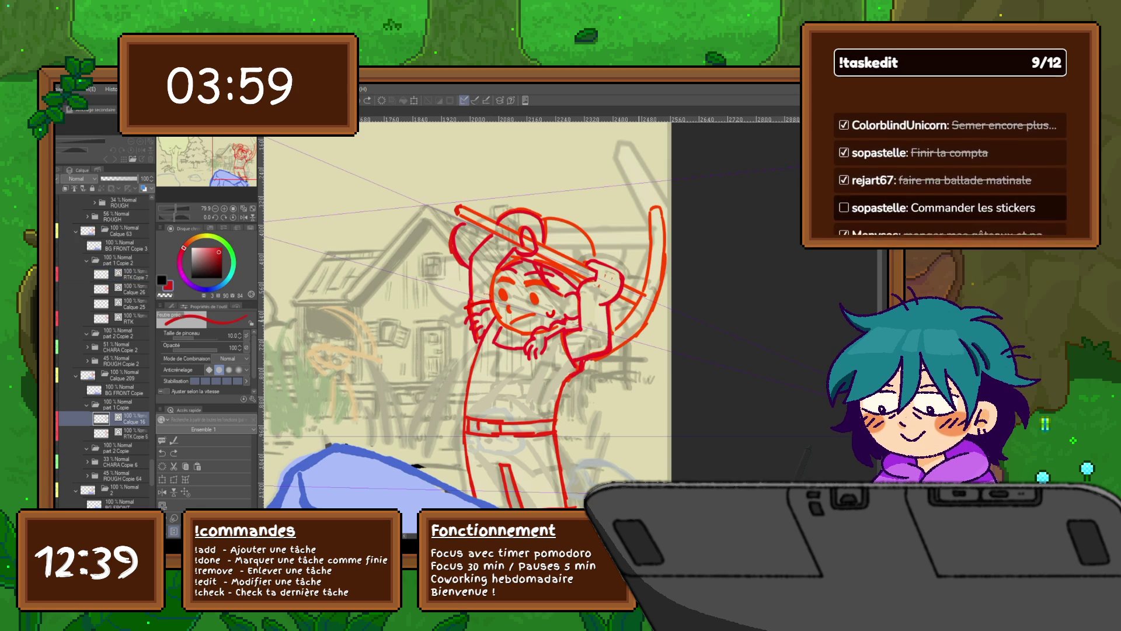
{"action": "key", "text": "Left"}
{"action": "key", "text": "Right"}
{"action": "key", "text": "Left"}
Step through neighbouring swing frames, then add a small stroke at the farmer's mouth on the arm-raised frame.
{"action": "key", "text": "Left"}
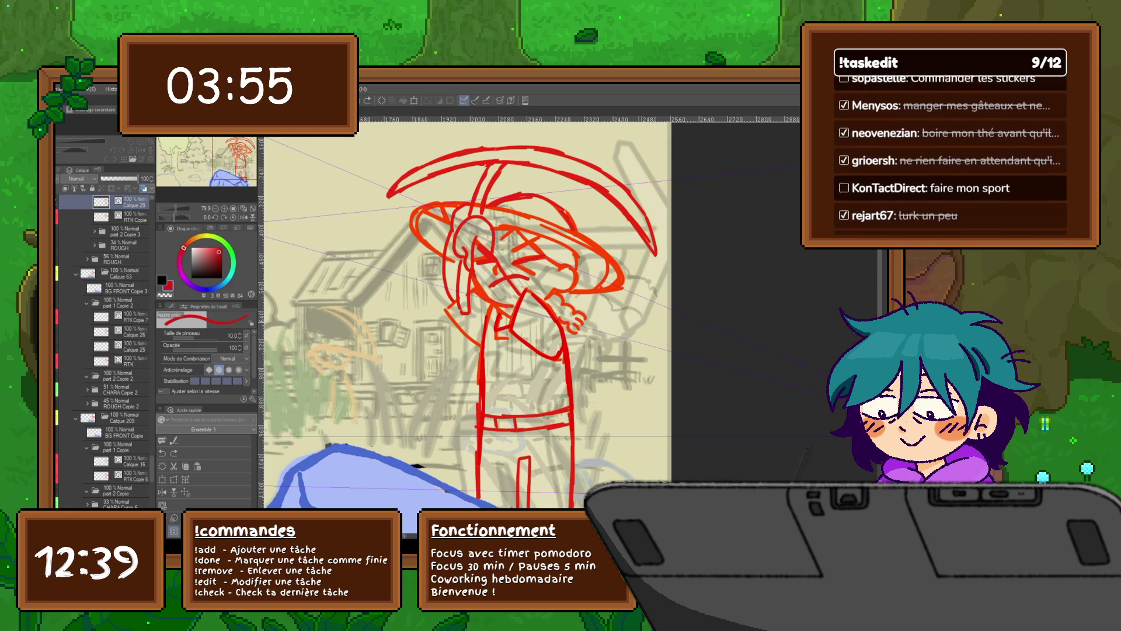
{"action": "key", "text": "Right"}
{"action": "key", "text": "Left"}
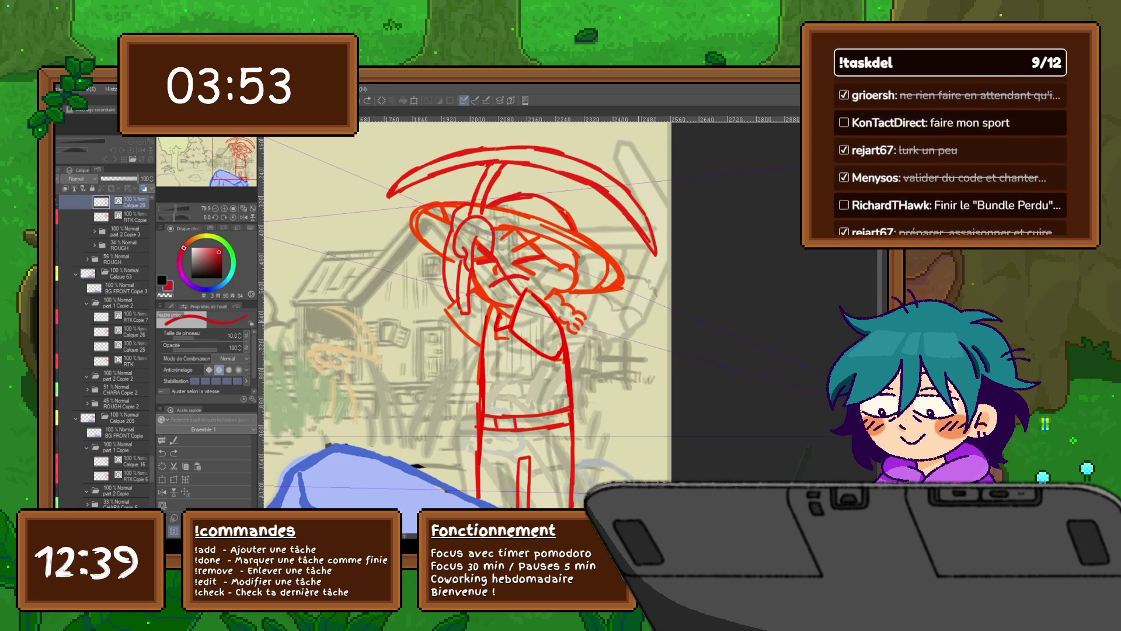
{"action": "key", "text": "Right"}
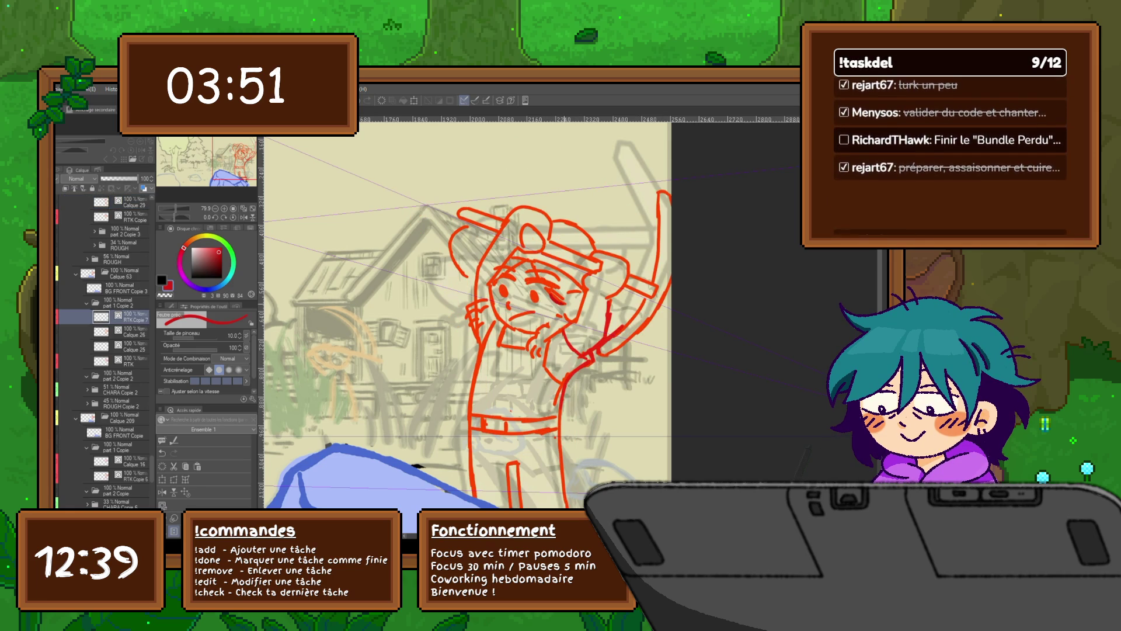
{"action": "key", "text": "Right"}
{"action": "key", "text": "Left"}
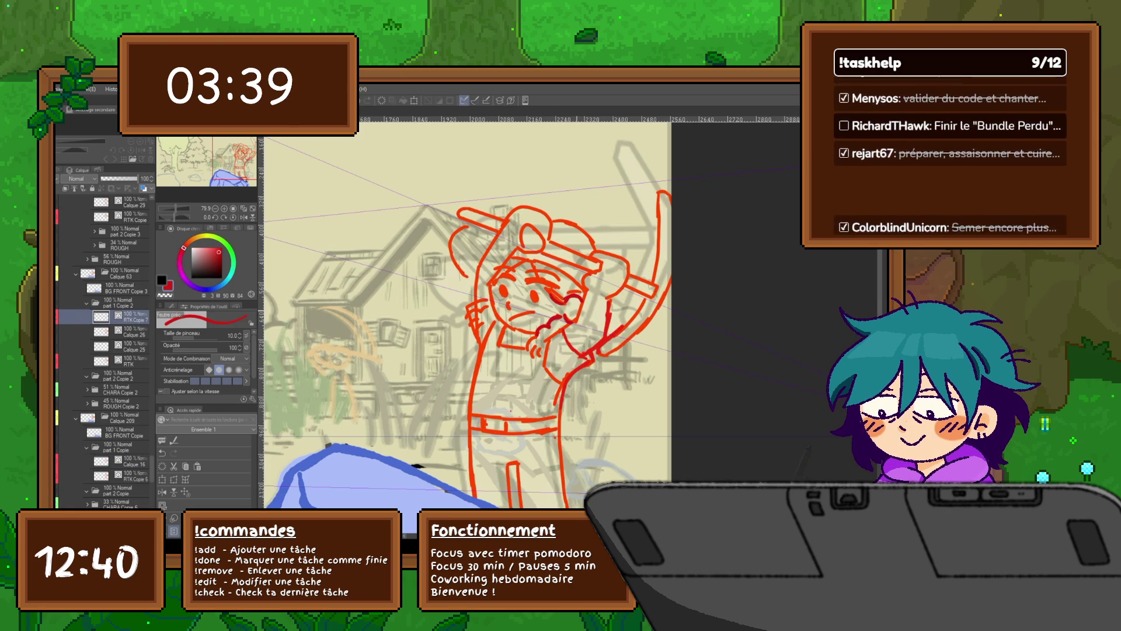
{"action": "left_click_drag", "start_coordinate": [565, 296], "coordinate": [583, 289]}
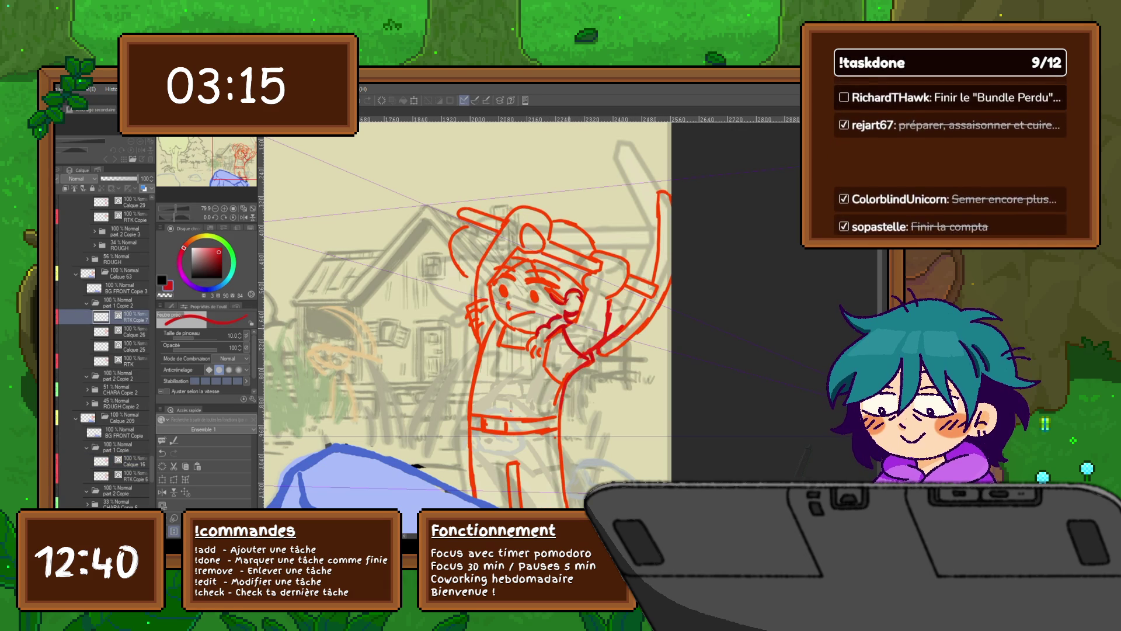
Compare against the handle-overhead frame and move on to the next swing frame.
{"action": "left_click", "coordinate": [124, 460]}
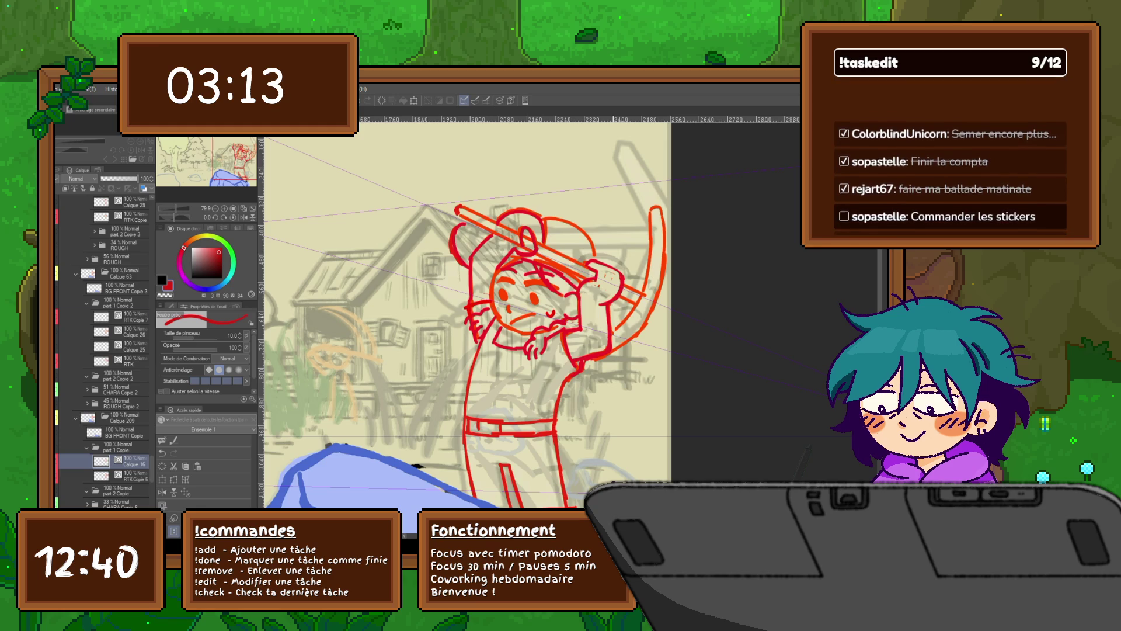
{"action": "left_click", "coordinate": [123, 316]}
{"action": "left_click", "coordinate": [123, 460]}
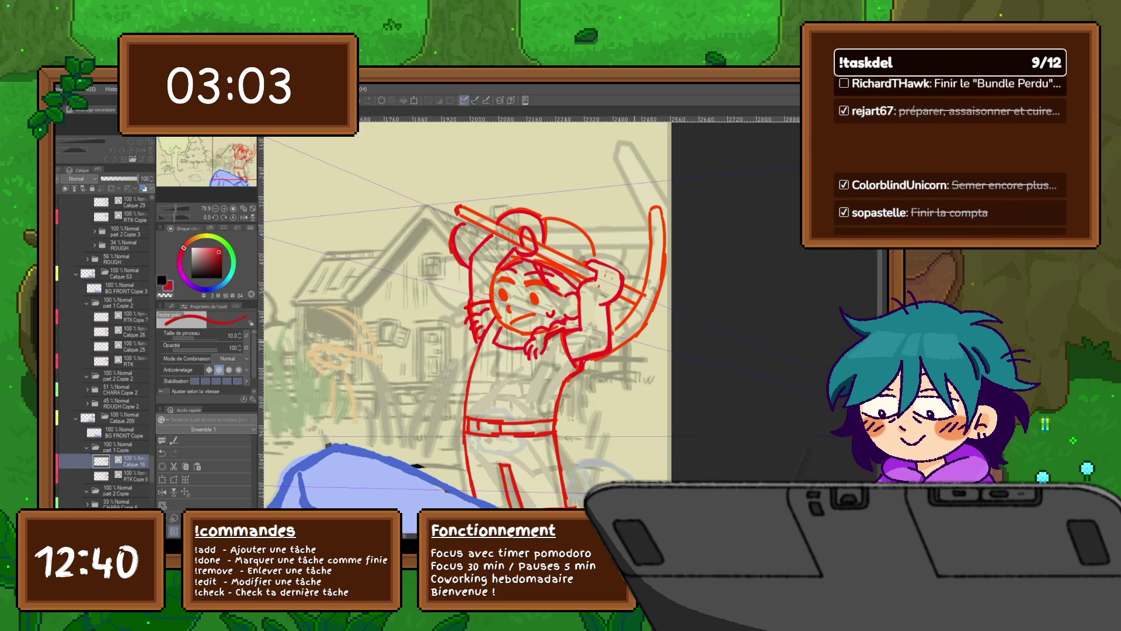
{"action": "key", "text": "ctrl+z"}
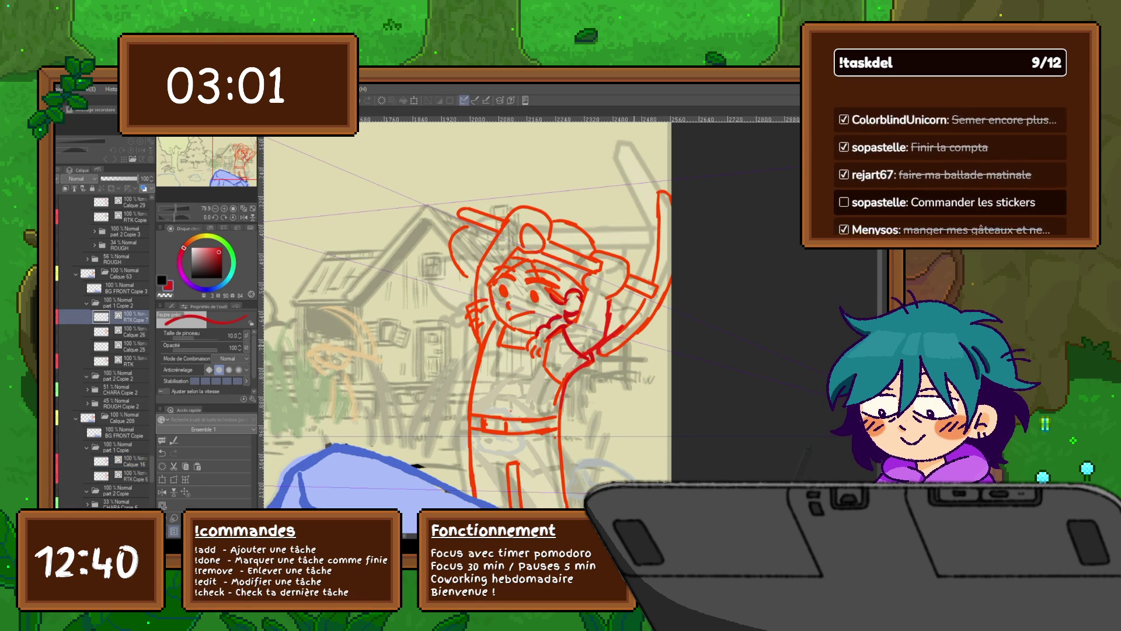
{"action": "key", "text": "alt+bracketright"}
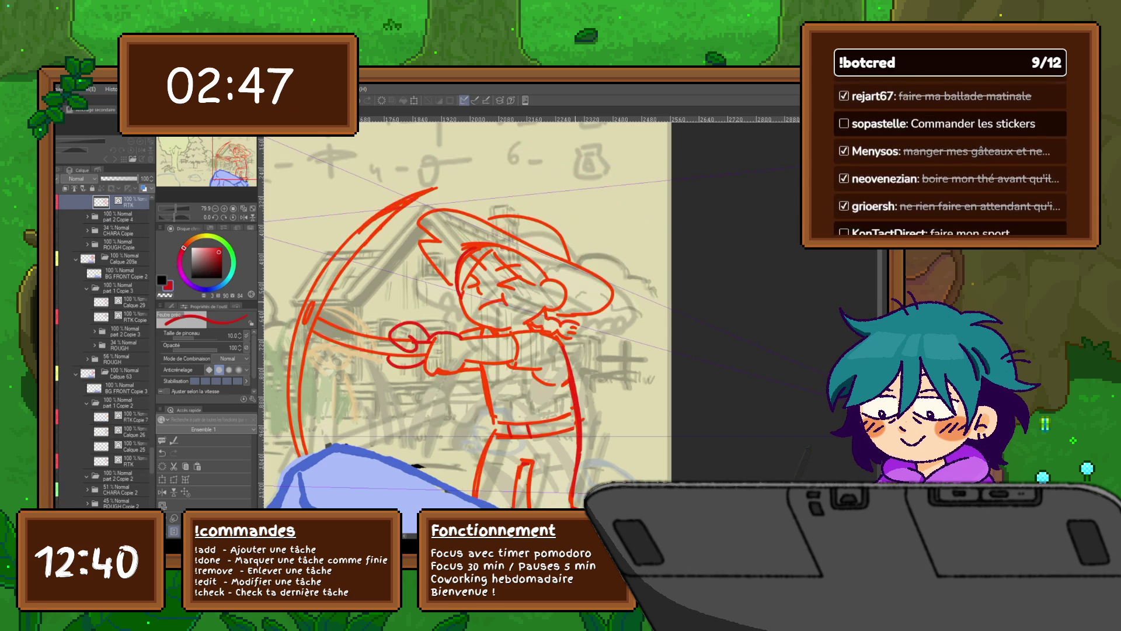
Zoom out and flick between the pickaxe strike and backswing frames to compare them.
{"action": "key", "text": "minus"}
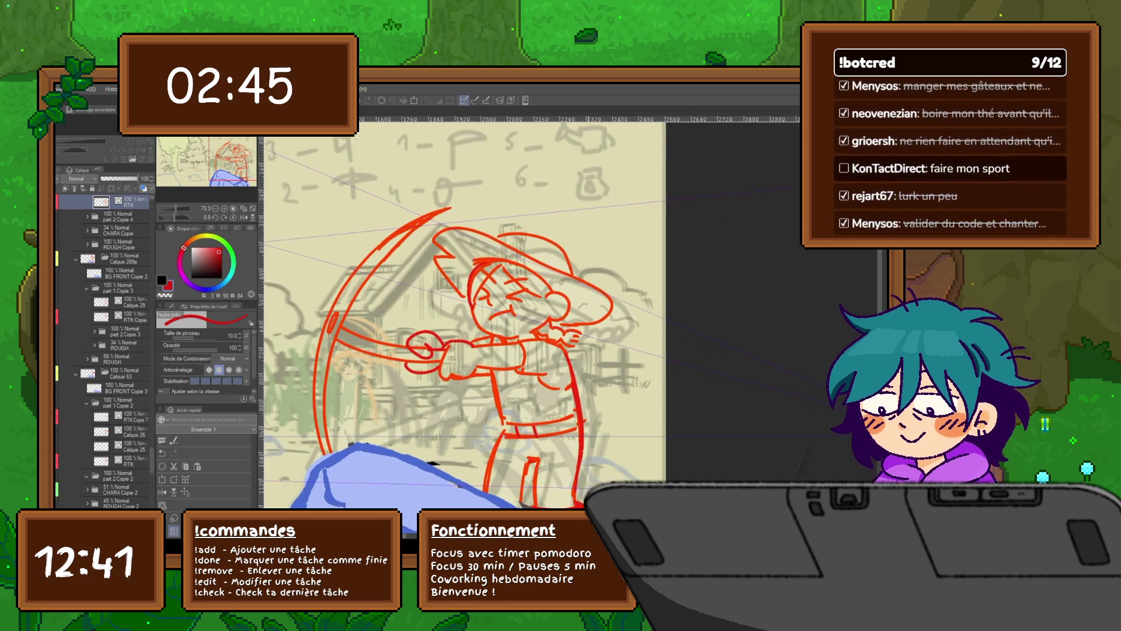
{"action": "key", "text": "minus"}
{"action": "scroll", "coordinate": [455, 337], "scroll_direction": "down", "scroll_amount": 2}
{"action": "scroll", "coordinate": [455, 337], "scroll_direction": "down", "scroll_amount": 2}
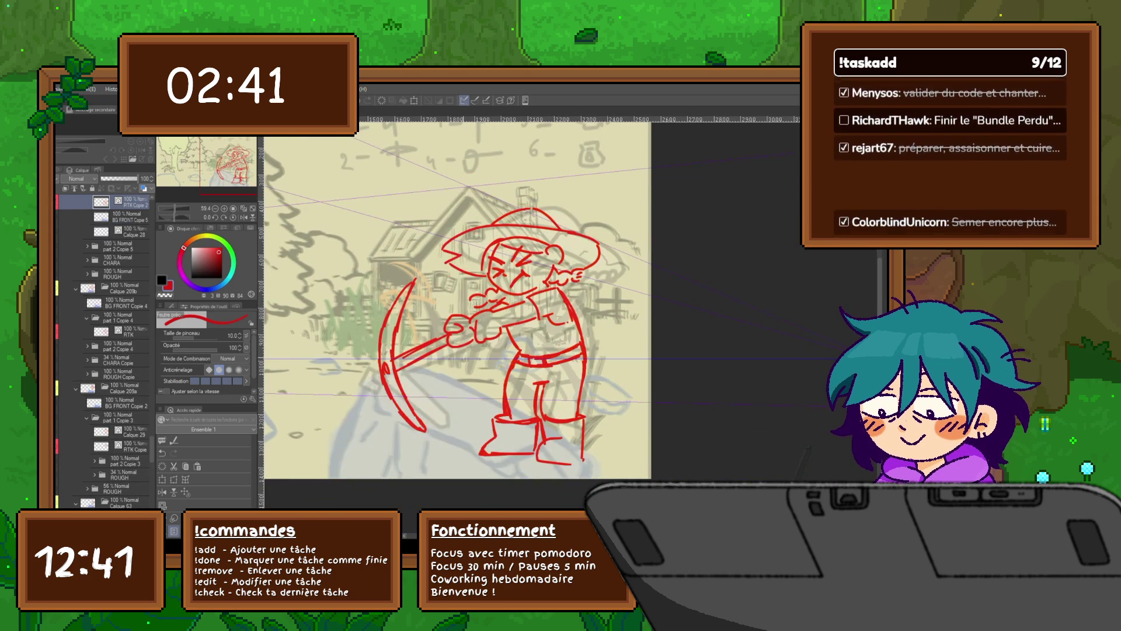
{"action": "key", "text": "ctrl+z"}
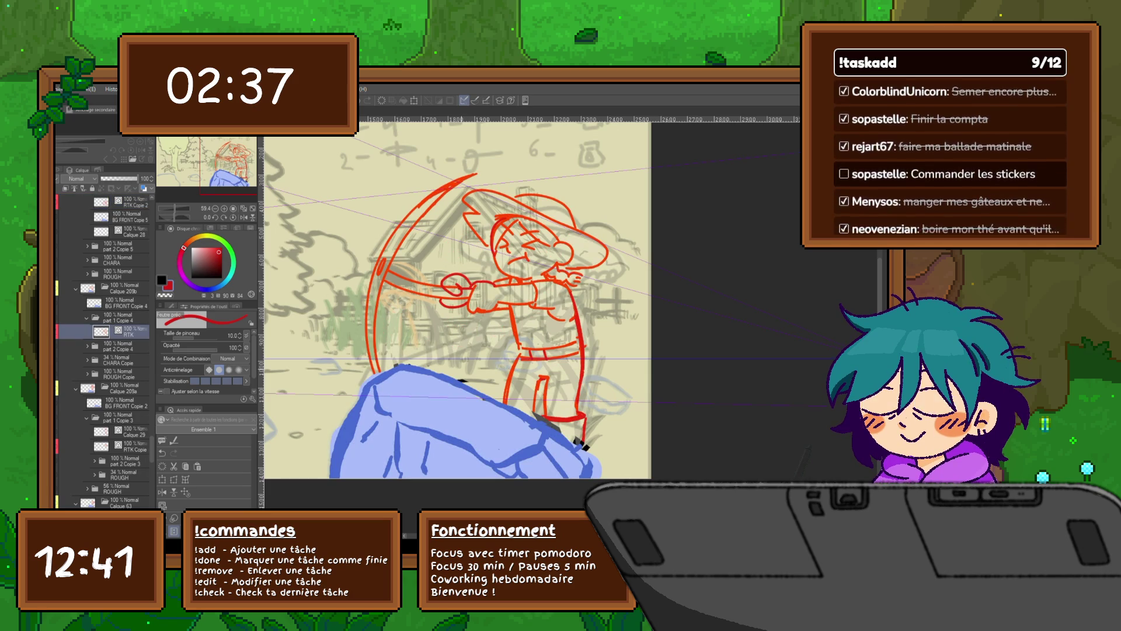
{"action": "key", "text": "ctrl+y"}
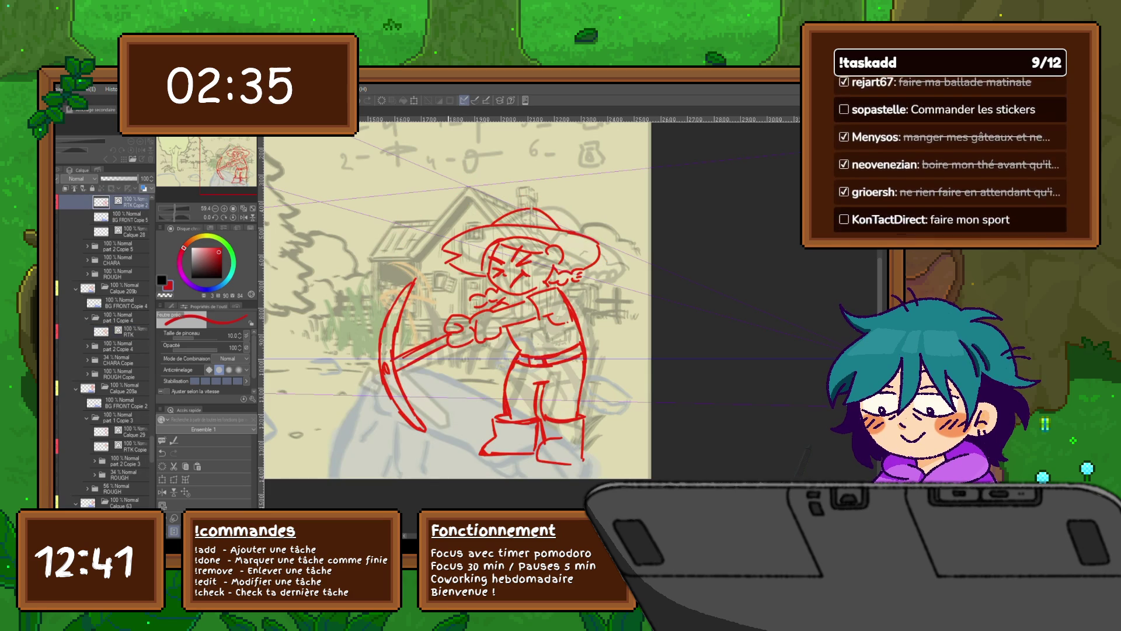
{"action": "scroll", "coordinate": [103, 351], "scroll_direction": "up", "scroll_amount": 2}
{"action": "scroll", "coordinate": [103, 351], "scroll_direction": "up", "scroll_amount": 1}
{"action": "key", "text": "ctrl+z"}
{"action": "key", "text": "ctrl+y"}
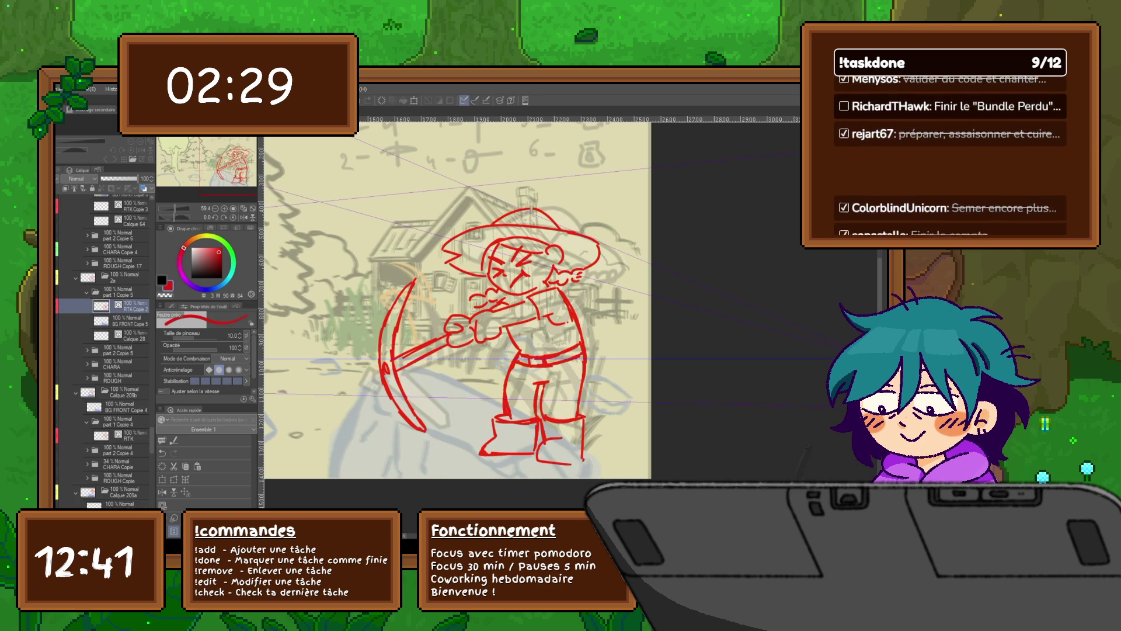
{"action": "key", "text": "ctrl+z"}
{"action": "key", "text": "ctrl+y"}
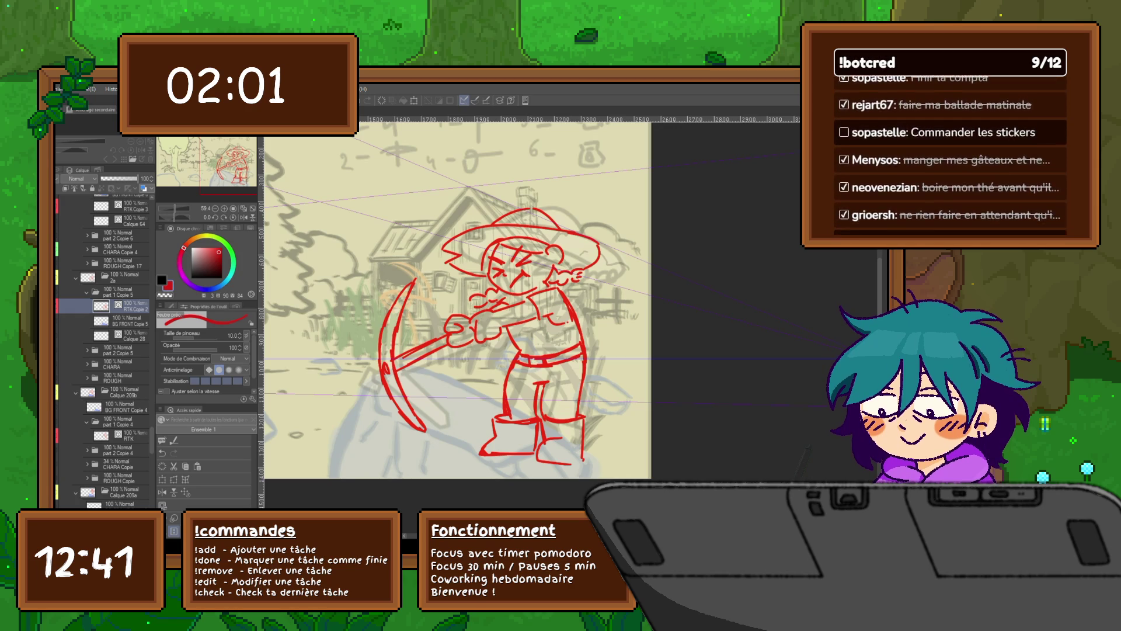
Compare strike and backswing again, then toggle the blue rock beneath the strike frame, leaving it shown.
{"action": "key", "text": "ctrl+z"}
{"action": "key", "text": "ctrl+y"}
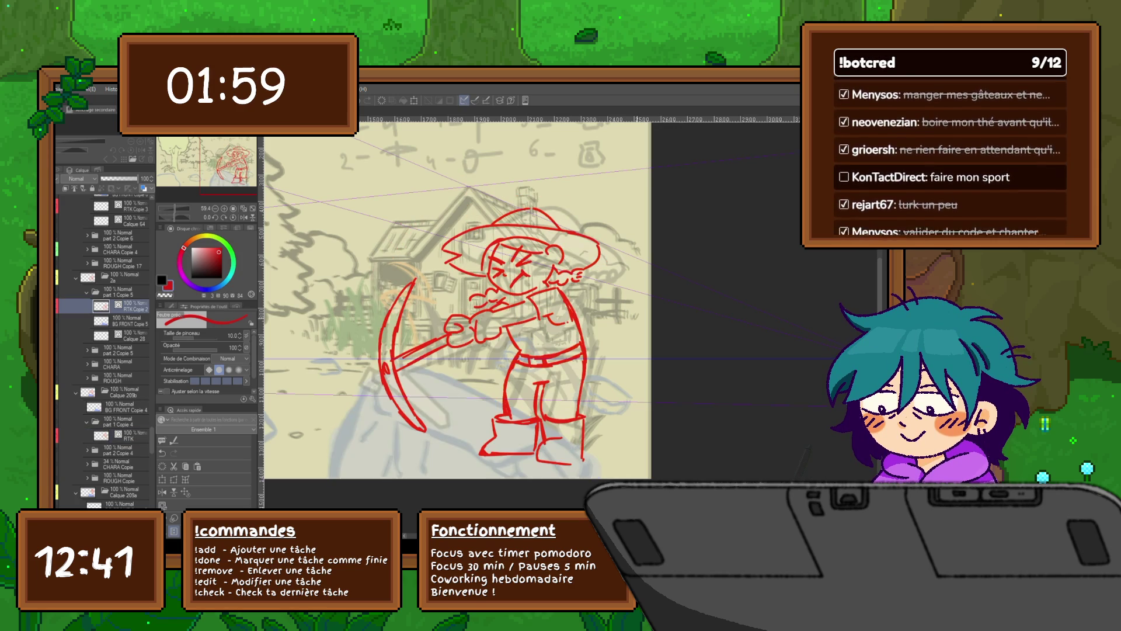
{"action": "key", "text": "ctrl+z"}
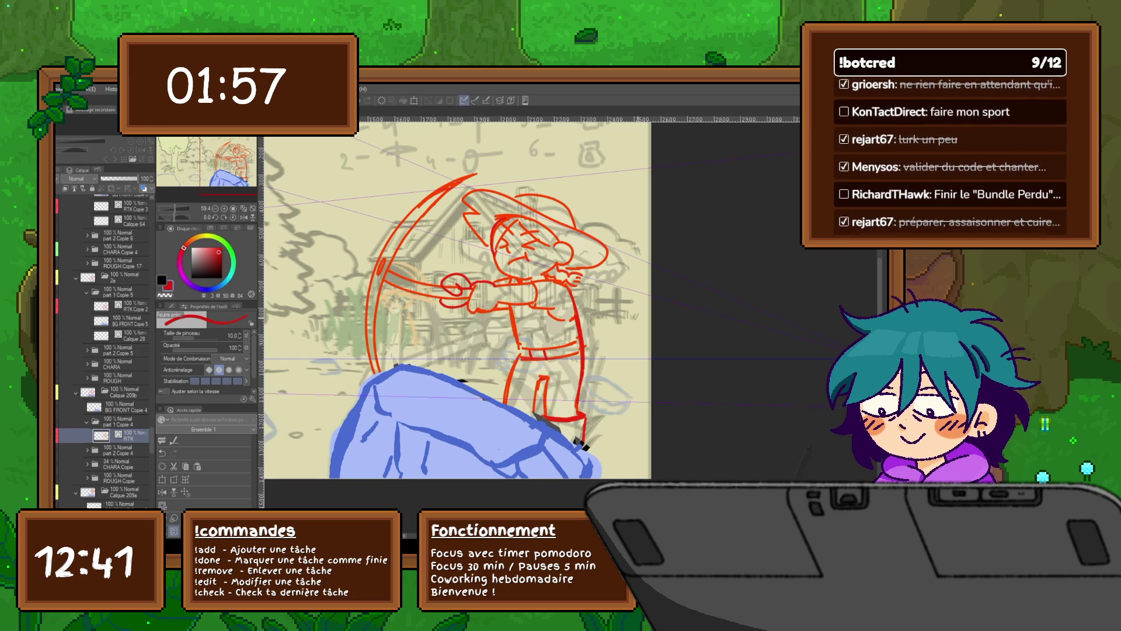
{"action": "key", "text": "ctrl+y"}
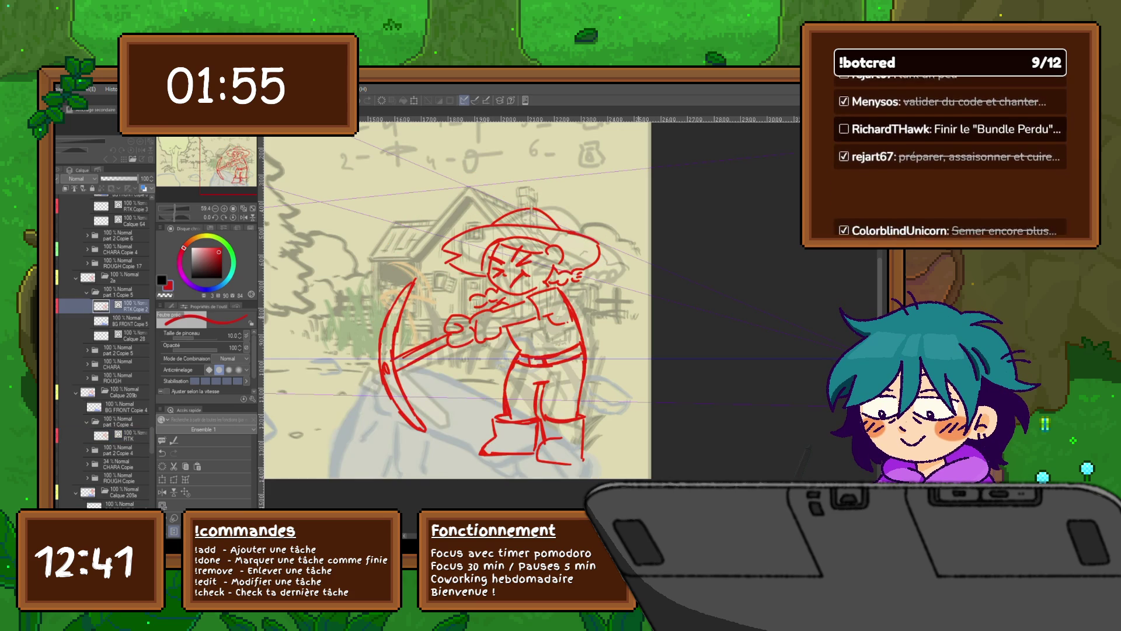
{"action": "key", "text": "ctrl+z"}
{"action": "key", "text": "ctrl+y"}
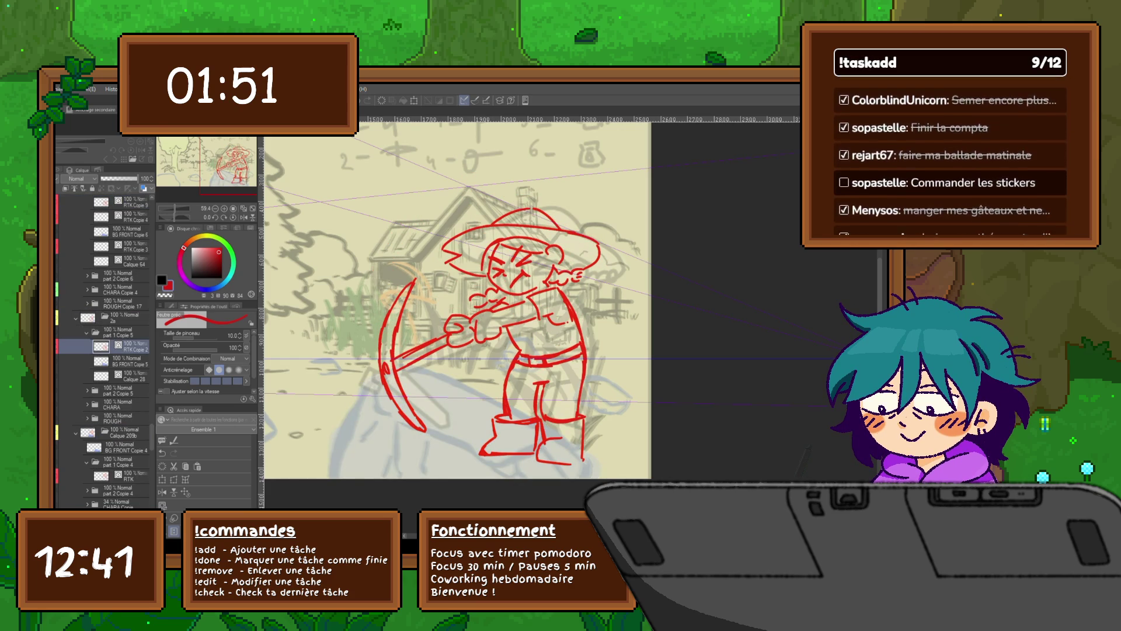
{"action": "key", "text": "ctrl+z"}
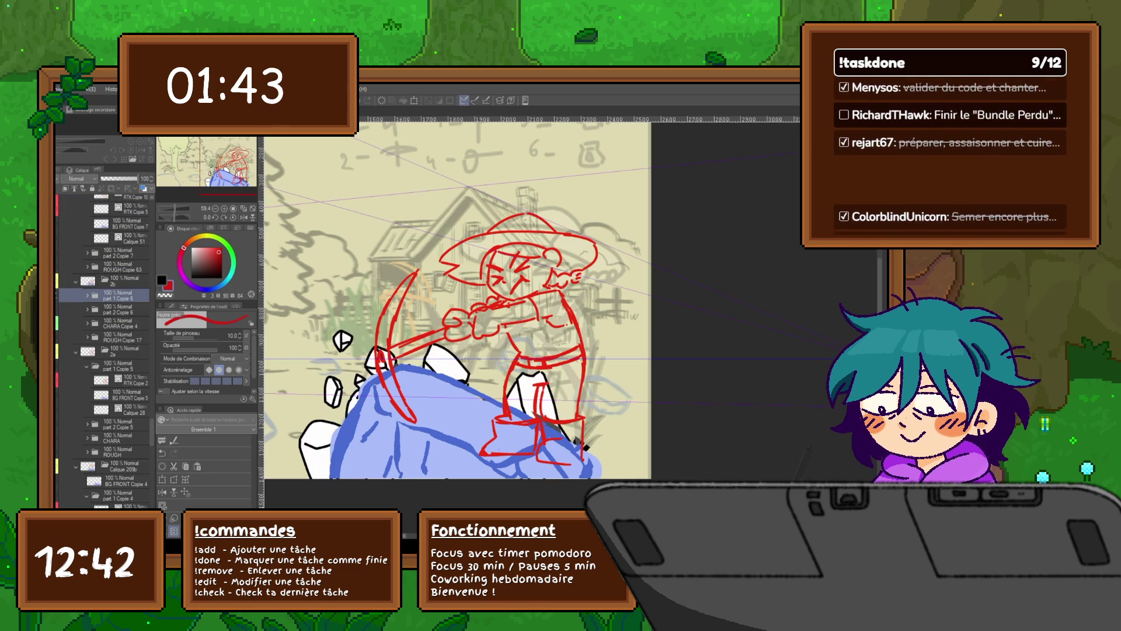
Flip through the red, orange and clean lineart frames until the clean frame with rocks shows.
{"action": "key", "text": "ctrl+z"}
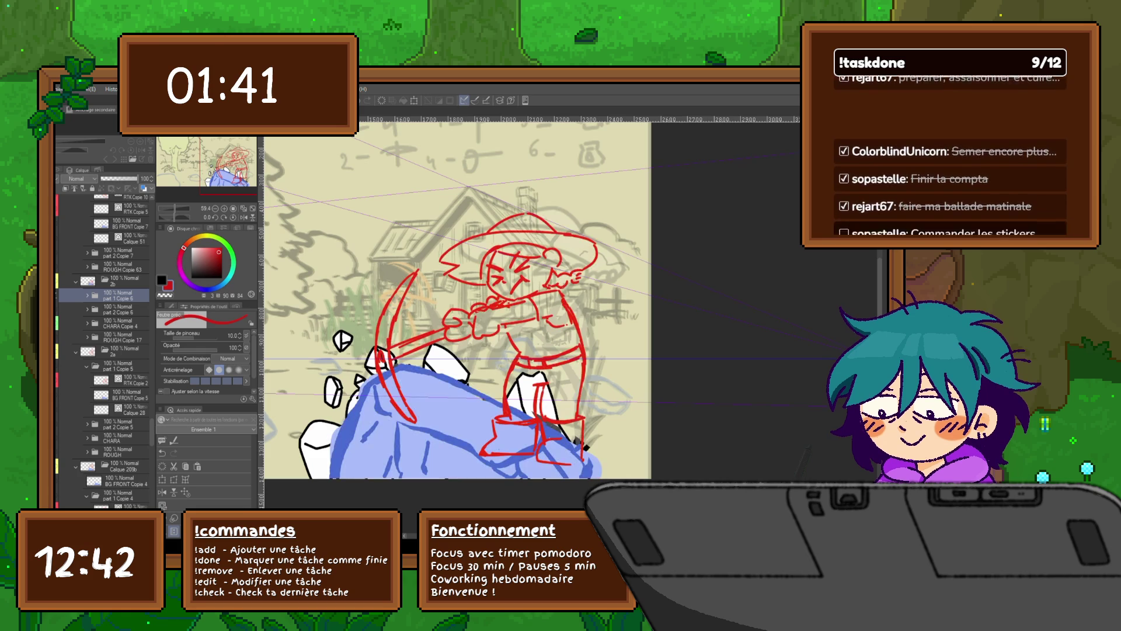
{"action": "key", "text": "ctrl+z"}
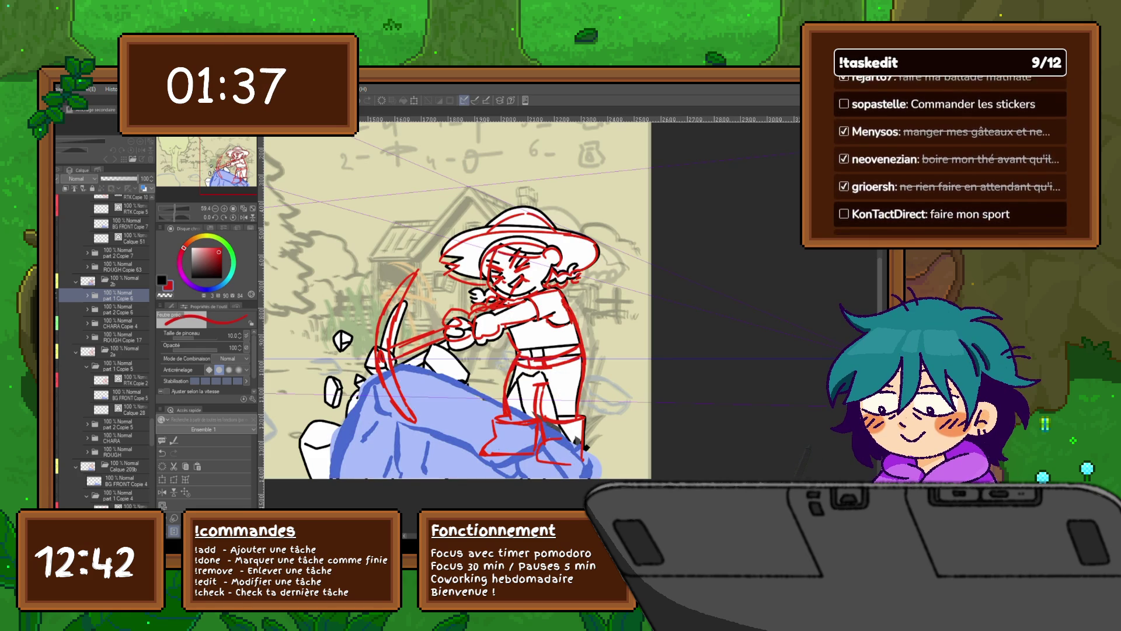
{"action": "key", "text": "ctrl+z"}
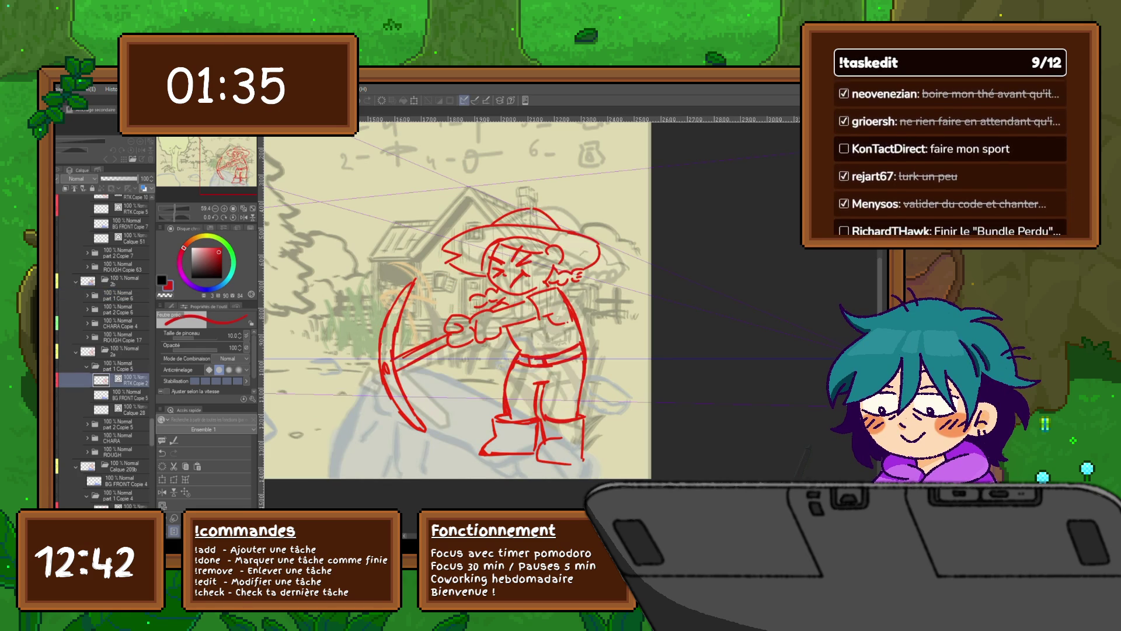
{"action": "scroll", "coordinate": [102, 351], "scroll_direction": "down", "scroll_amount": 2}
{"action": "scroll", "coordinate": [102, 350], "scroll_direction": "down", "scroll_amount": 2}
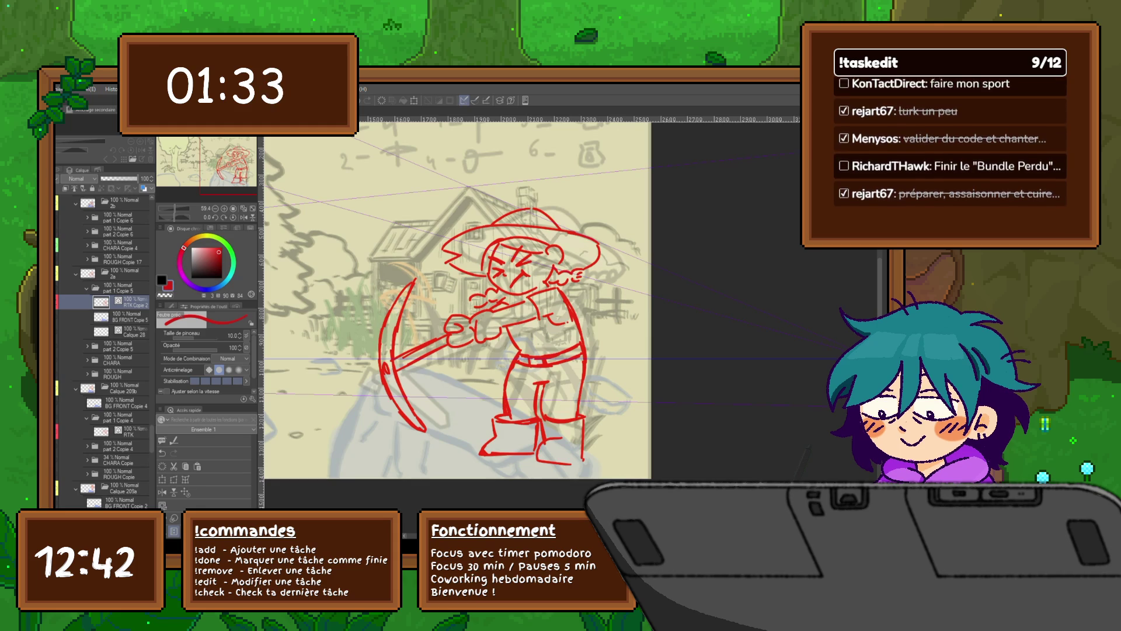
{"action": "key", "text": "ctrl+z"}
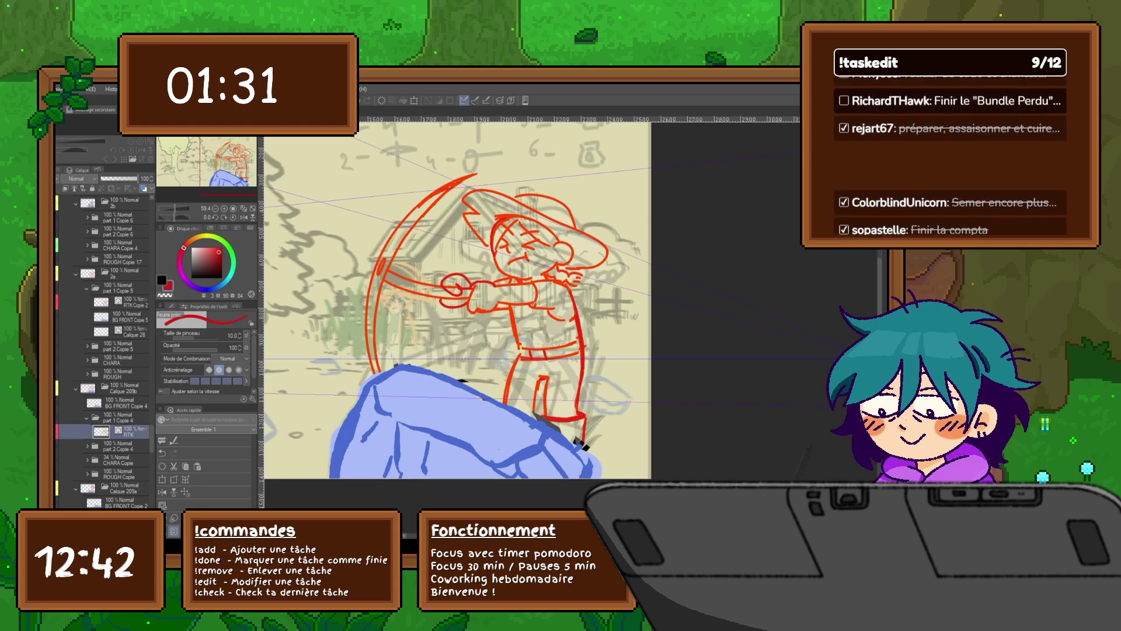
{"action": "key", "text": "ctrl+y"}
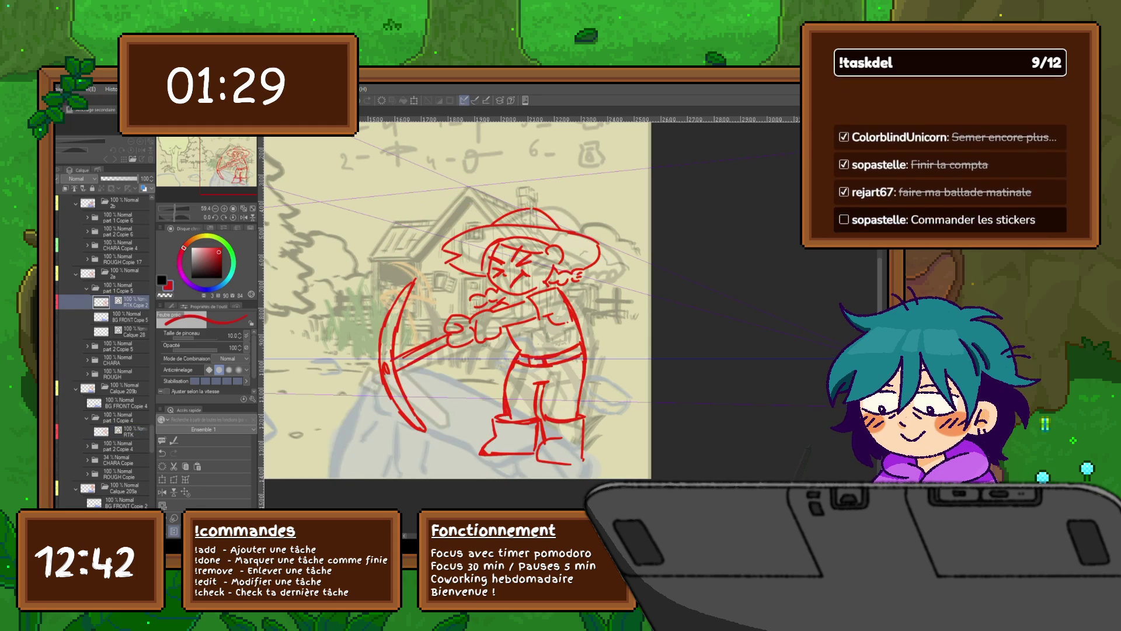
{"action": "key", "text": "ctrl+z"}
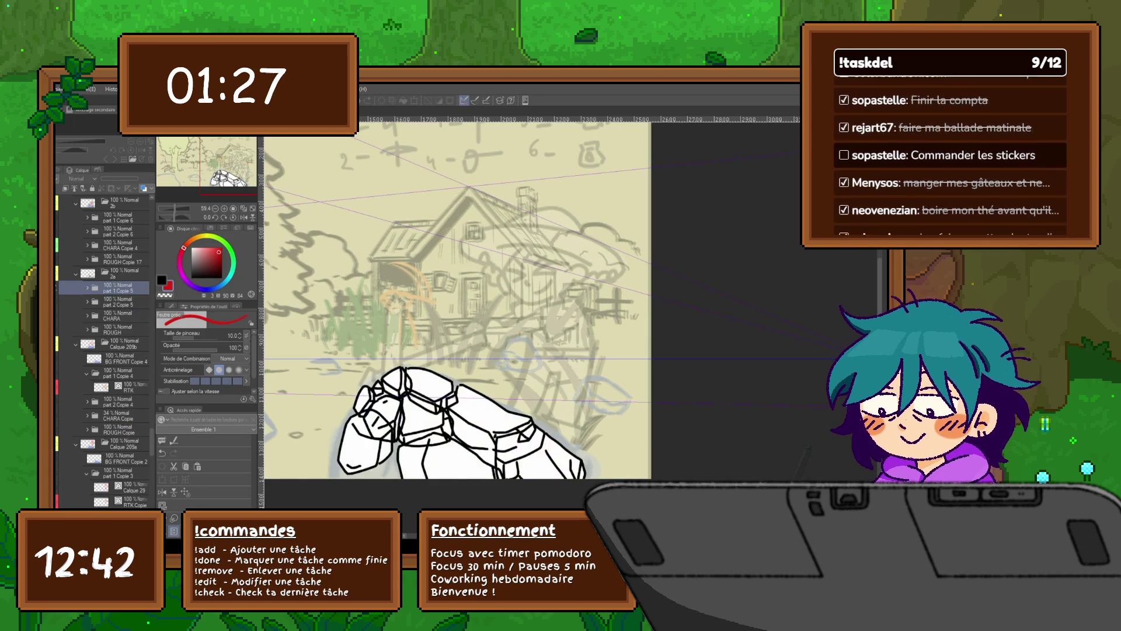
{"action": "key", "text": "ctrl+y"}
{"action": "key", "text": "ctrl+y"}
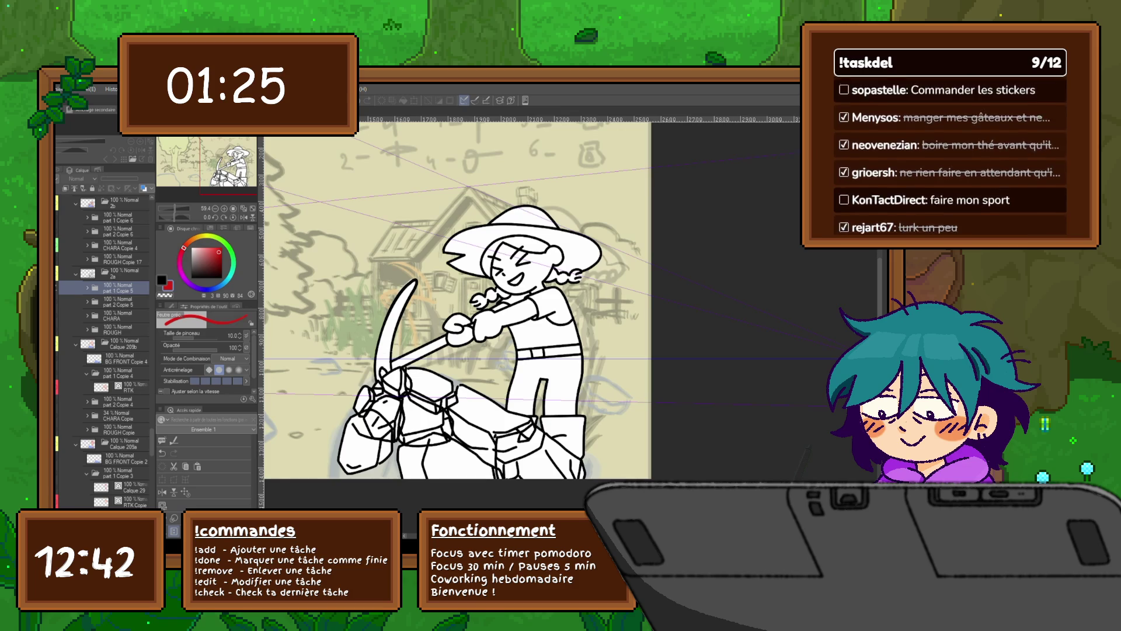
{"action": "scroll", "coordinate": [102, 351], "scroll_direction": "up", "scroll_amount": 2}
{"action": "scroll", "coordinate": [103, 351], "scroll_direction": "up", "scroll_amount": 2}
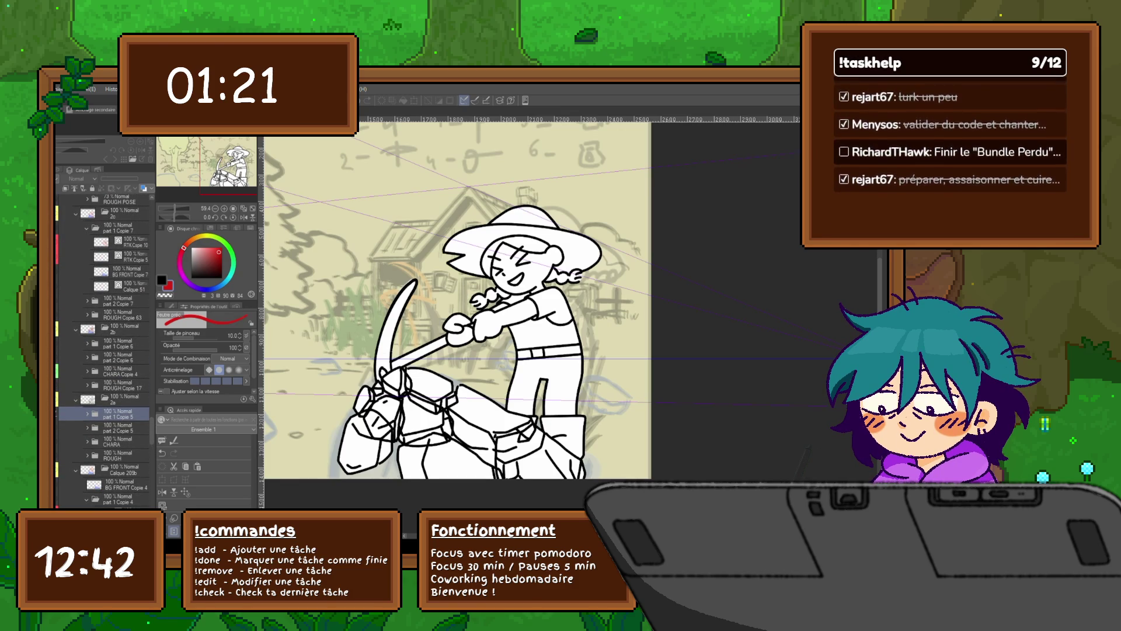
Hide the CHARA lineart and add a new RTK layer inside the part 2 Copie 5 folder.
{"action": "left_click", "coordinate": [112, 442]}
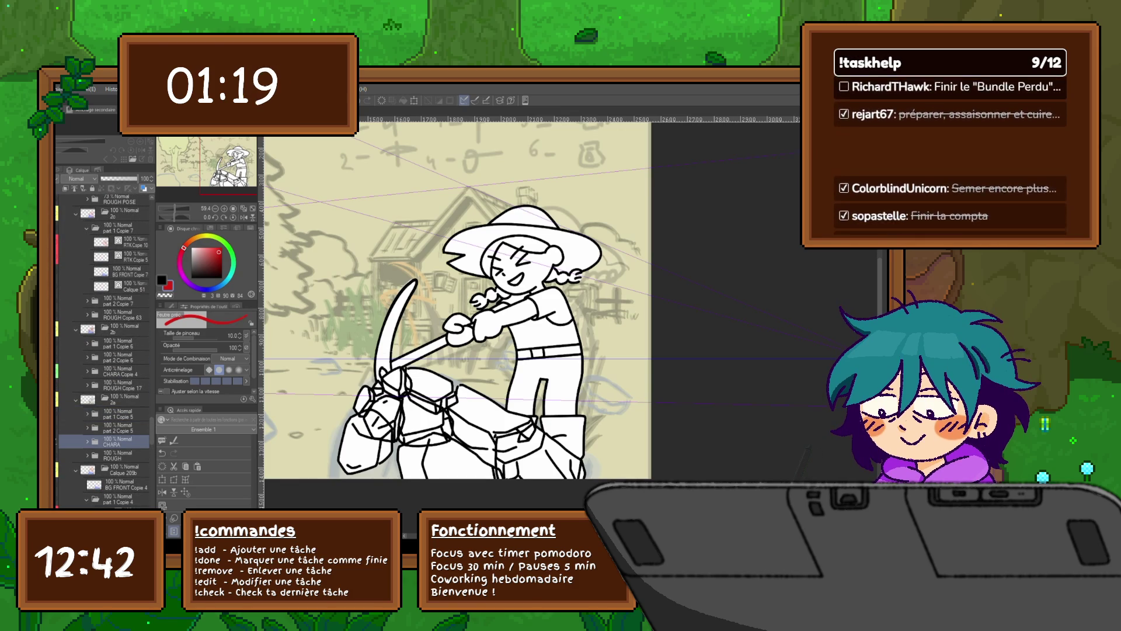
{"action": "left_click", "coordinate": [75, 442]}
{"action": "left_click", "coordinate": [118, 429]}
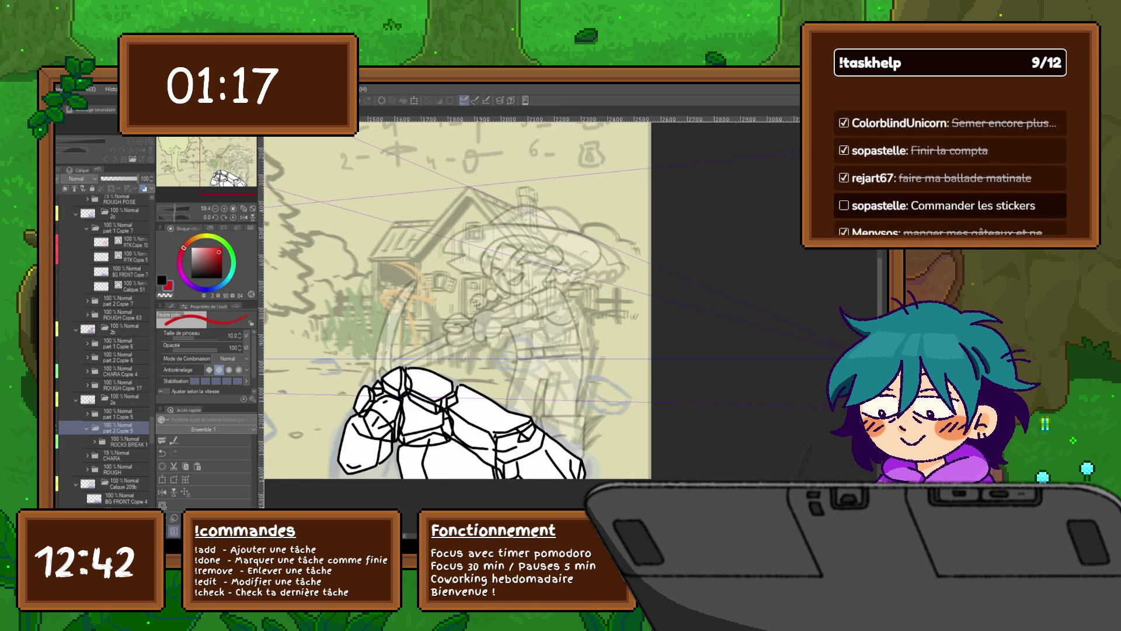
{"action": "key", "text": "ctrl+shift+n"}
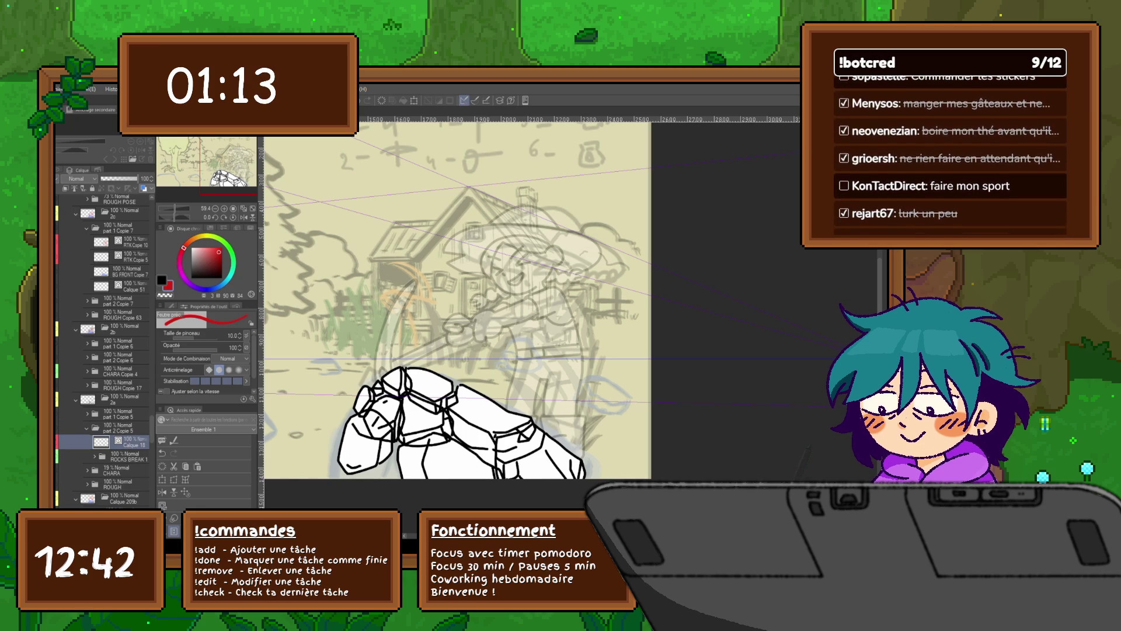
{"action": "type", "text": "RTK"}
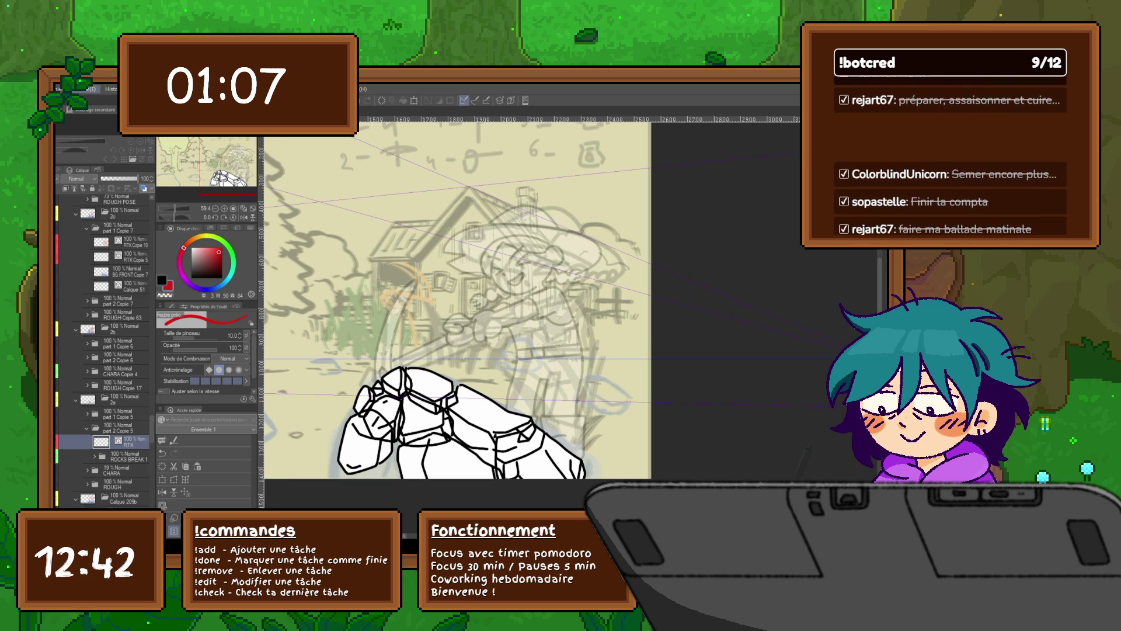
Fade CHARA Copie 4 to 23% opacity and place a duplicate RTK Copie 30 inside the part 2 Copie 6 folder.
{"action": "left_click", "coordinate": [96, 342]}
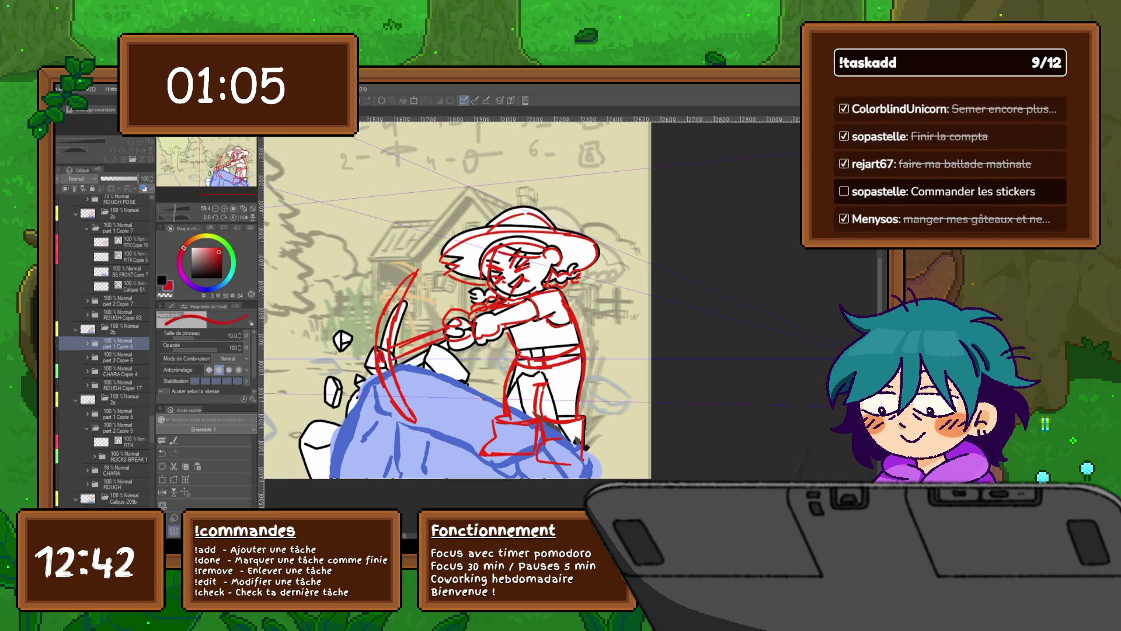
{"action": "left_click", "coordinate": [66, 342]}
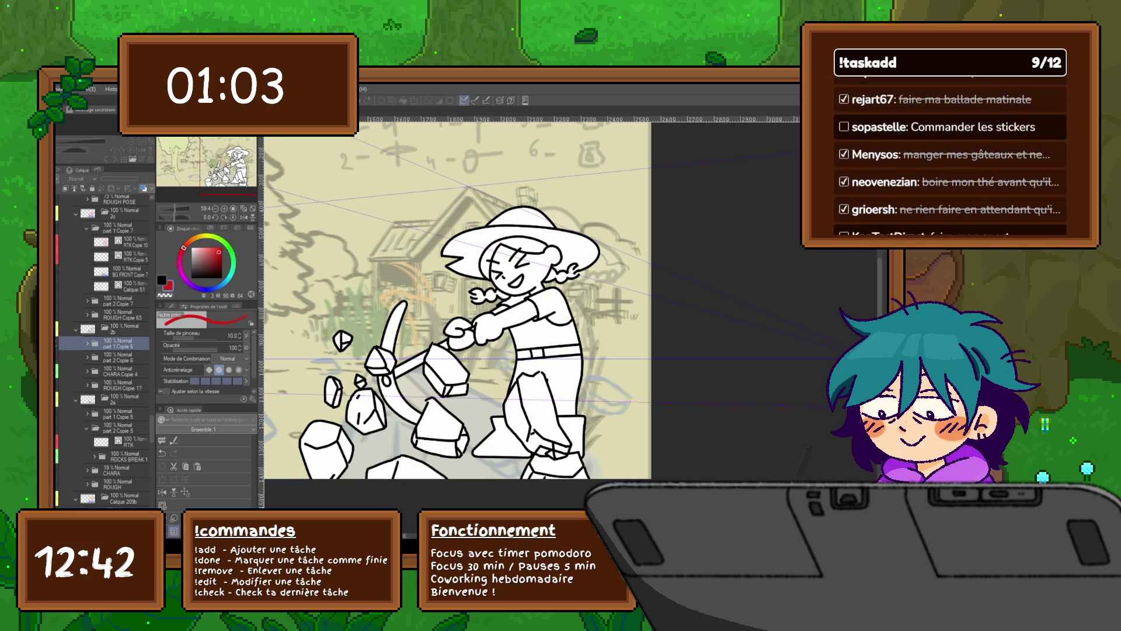
{"action": "left_click", "coordinate": [97, 370]}
{"action": "left_click_drag", "start_coordinate": [147, 179], "coordinate": [114, 178]}
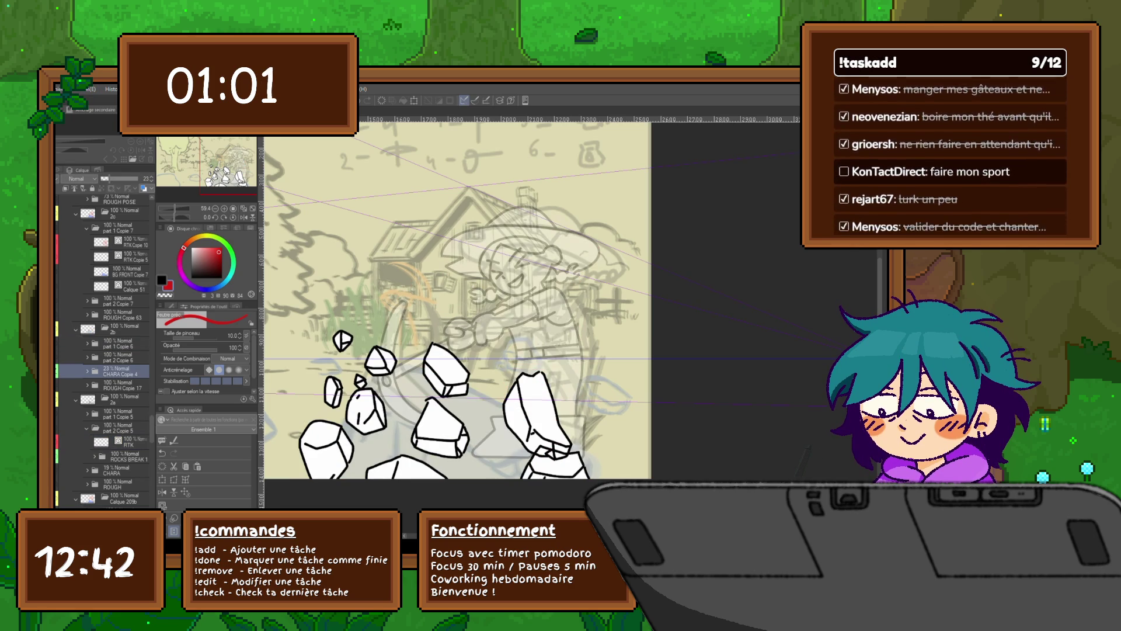
{"action": "left_click", "coordinate": [96, 359]}
{"action": "key", "text": "ctrl+v"}
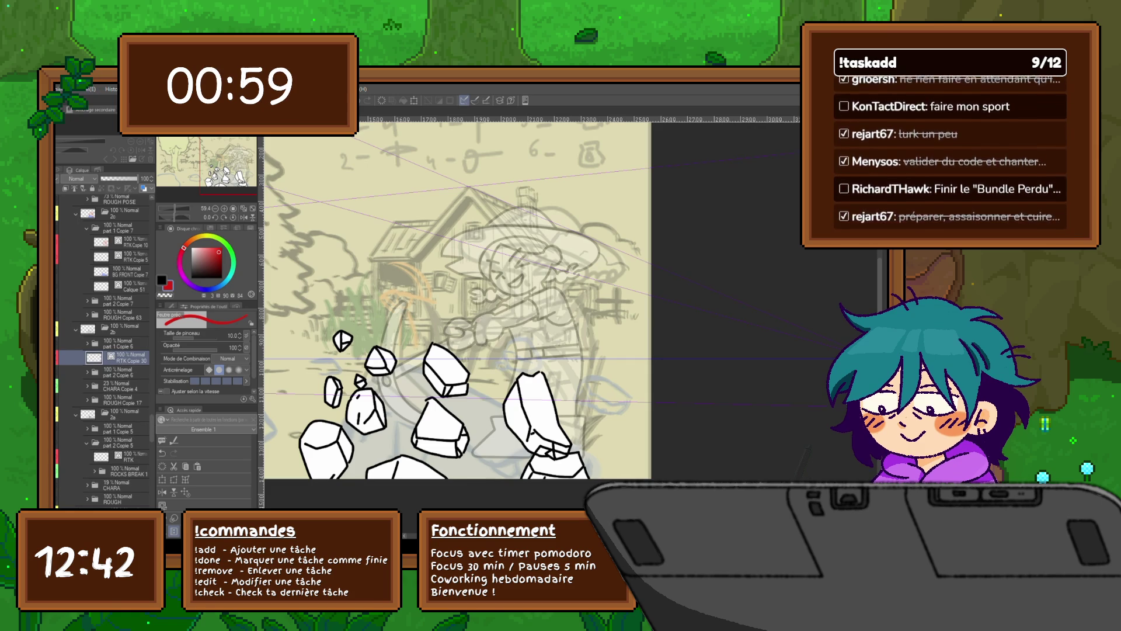
{"action": "left_click", "coordinate": [88, 372]}
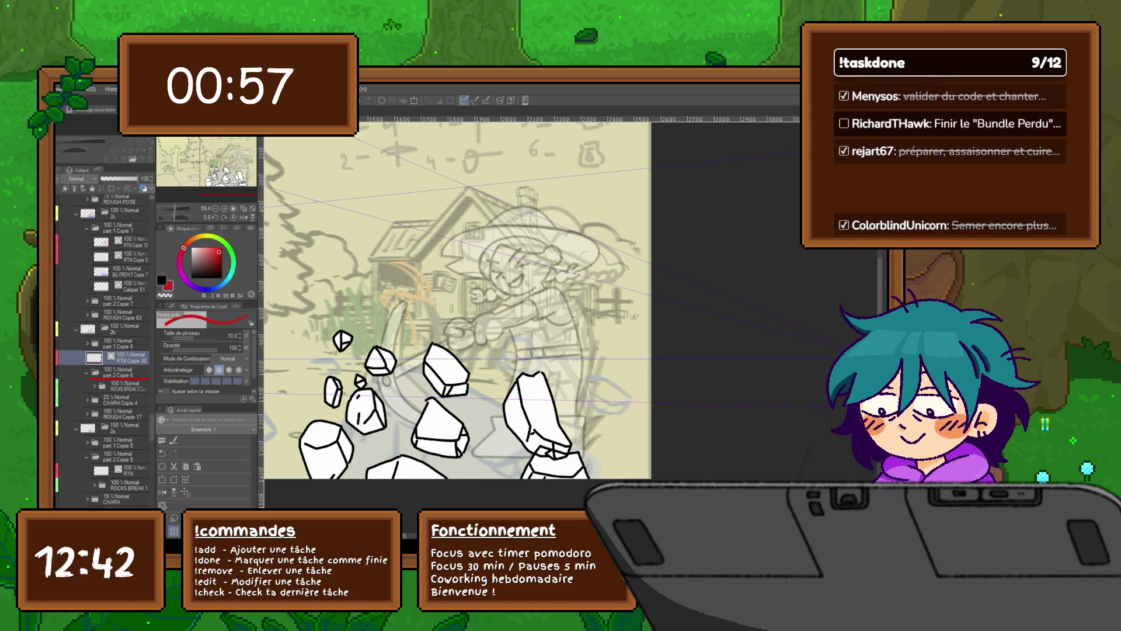
{"action": "left_click_drag", "start_coordinate": [114, 360], "coordinate": [114, 378]}
{"action": "scroll", "coordinate": [104, 351], "scroll_direction": "up", "scroll_amount": 2}
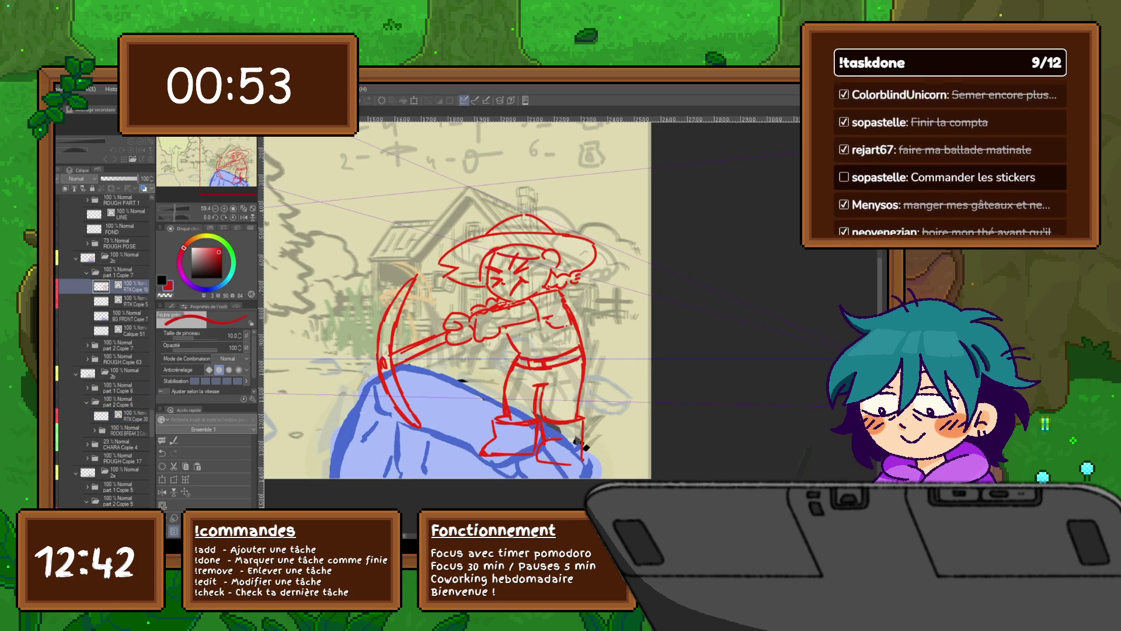
Tidy the part 1 and part 2 Copie 7 folders and select the RTK layer to show the rocks.
{"action": "left_click", "coordinate": [91, 274]}
{"action": "left_click", "coordinate": [123, 286]}
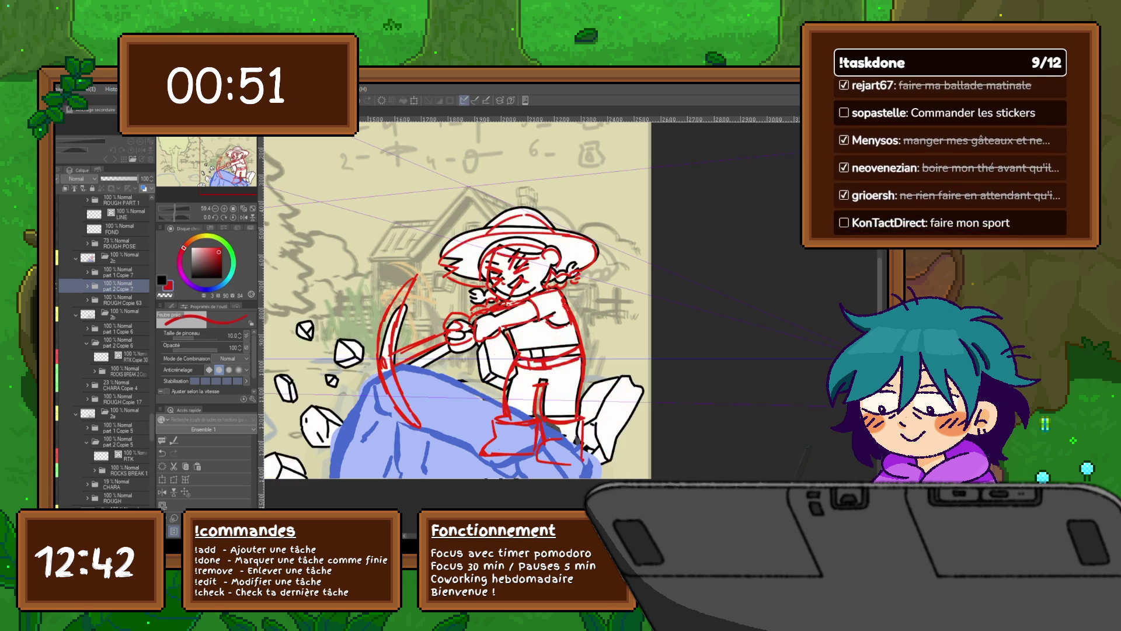
{"action": "left_click", "coordinate": [91, 286]}
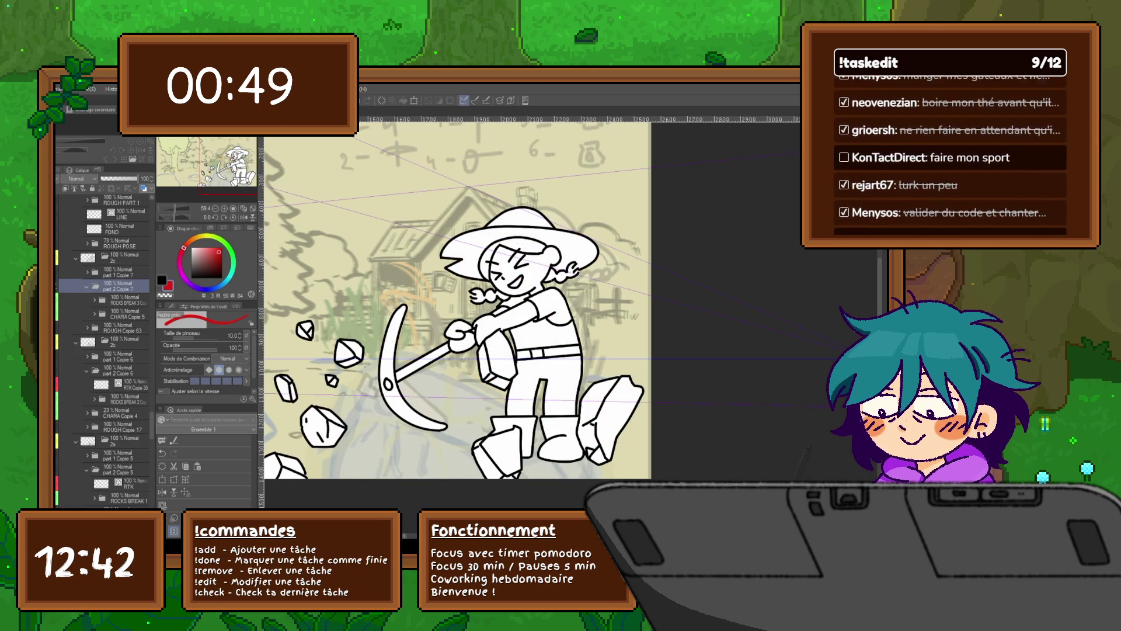
{"action": "left_click", "coordinate": [122, 298]}
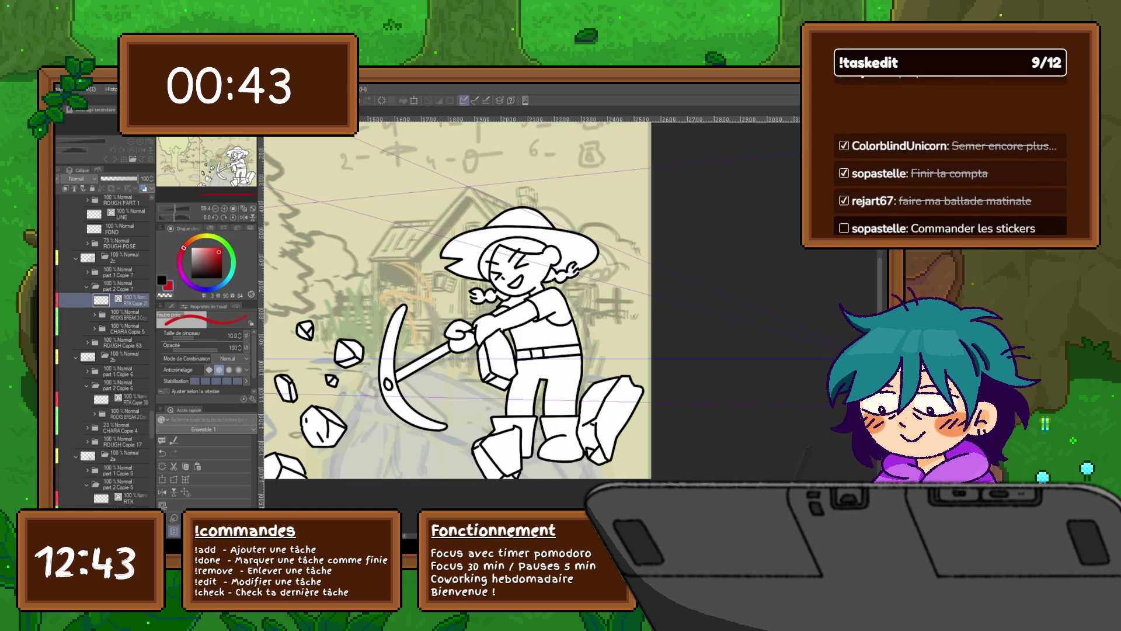
{"action": "left_click", "coordinate": [123, 497]}
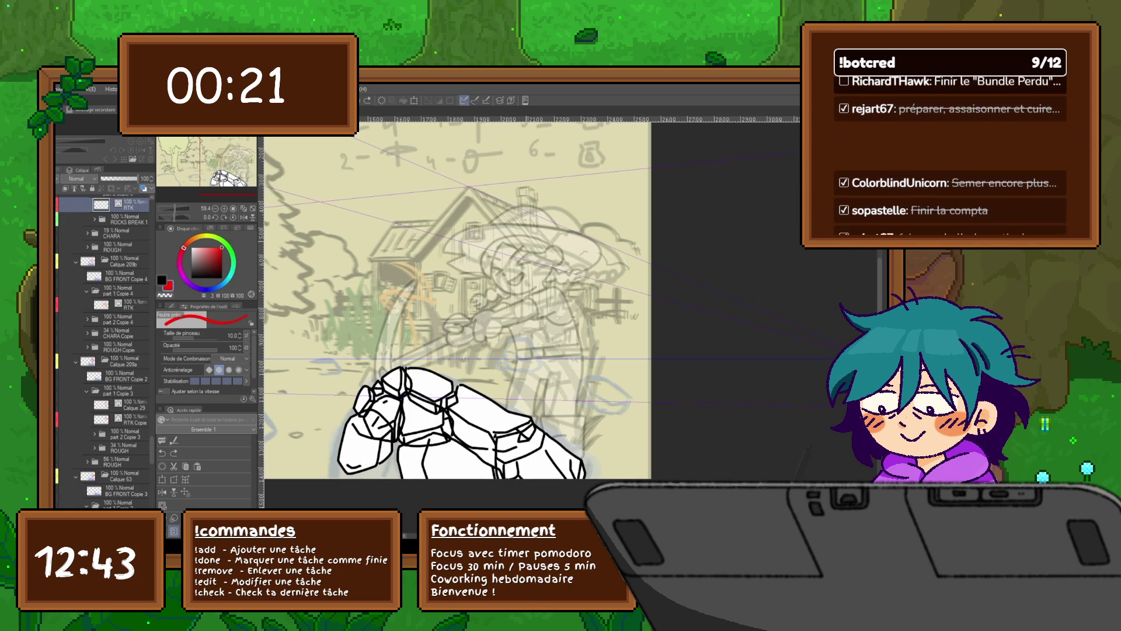
Sketch red hat curves, then on a new layer draw the hat brim and crown above the farmer's head.
{"action": "mouse_move", "coordinate": [501, 245]}
{"action": "left_mouse_down"}
{"action": "mouse_move", "coordinate": [483, 276]}
{"action": "mouse_move", "coordinate": [530, 235]}
{"action": "mouse_move", "coordinate": [549, 241]}
{"action": "mouse_move", "coordinate": [566, 262]}
{"action": "mouse_move", "coordinate": [542, 255]}
{"action": "mouse_move", "coordinate": [502, 293]}
{"action": "mouse_move", "coordinate": [541, 283]}
{"action": "left_mouse_up"}
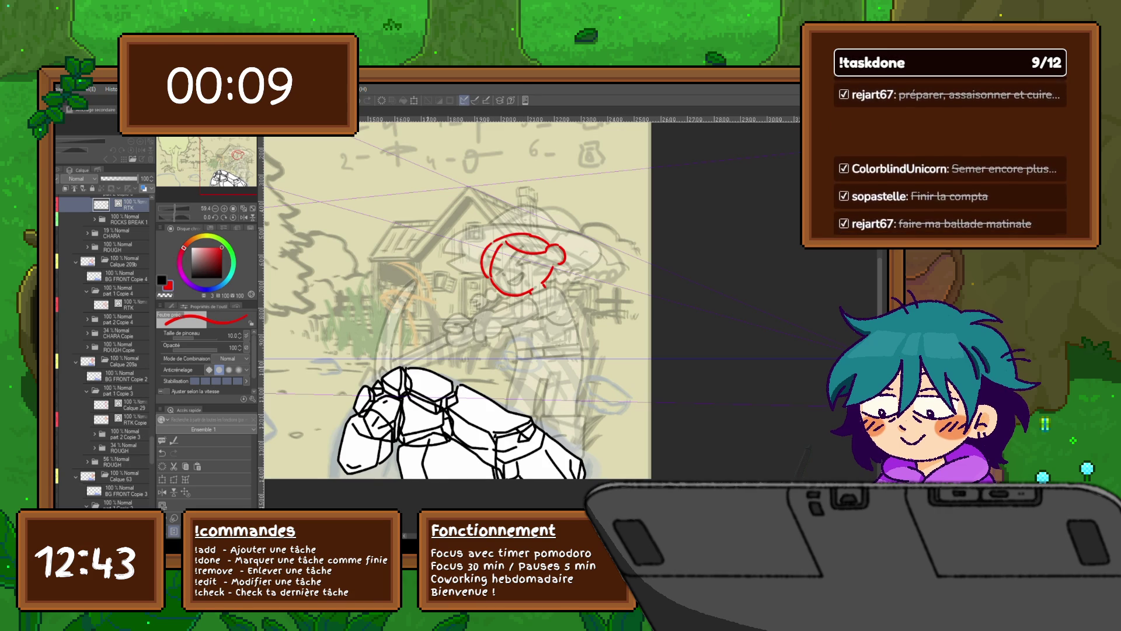
{"action": "key", "text": "ctrl+shift+n"}
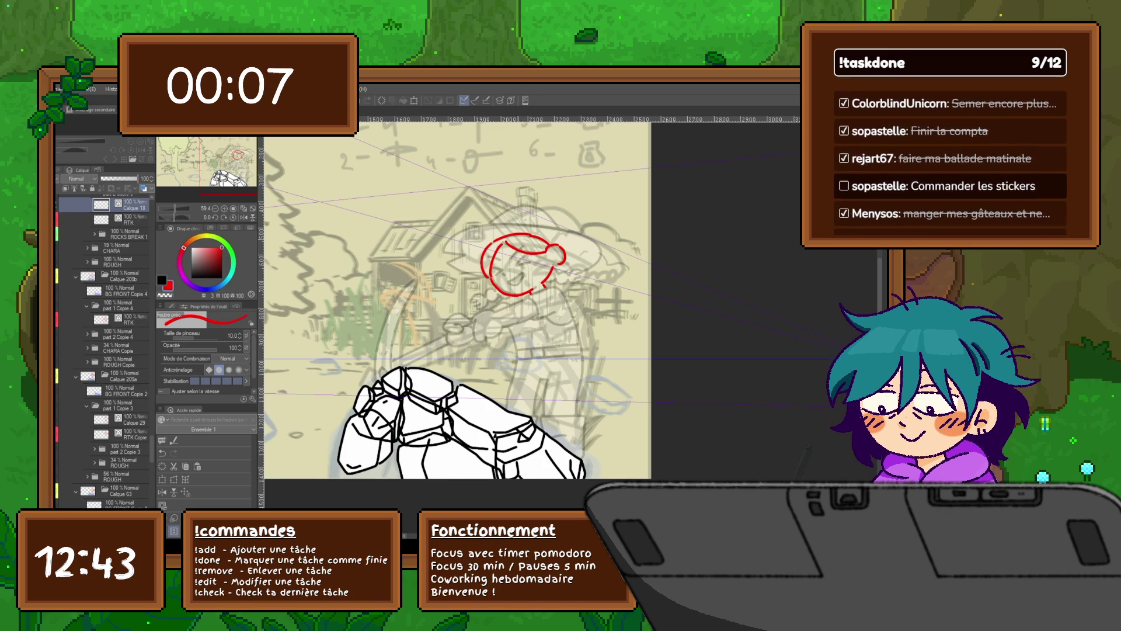
{"action": "mouse_move", "coordinate": [448, 254]}
{"action": "left_mouse_down"}
{"action": "mouse_move", "coordinate": [582, 235]}
{"action": "mouse_move", "coordinate": [587, 268]}
{"action": "left_mouse_up"}
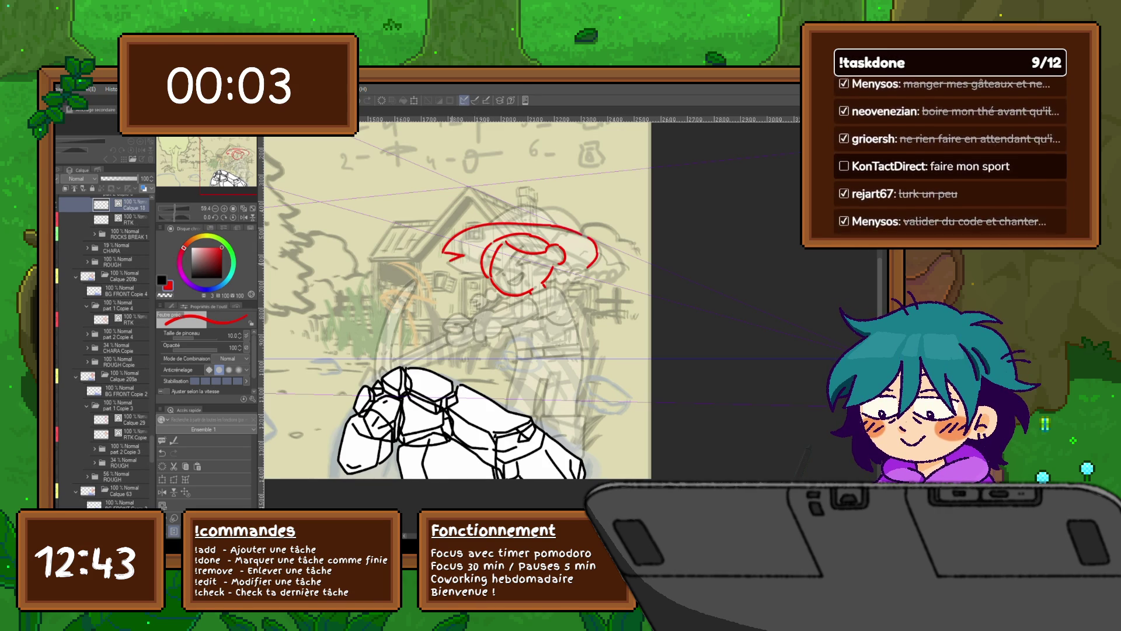
{"action": "mouse_move", "coordinate": [491, 224]}
{"action": "left_mouse_down"}
{"action": "mouse_move", "coordinate": [533, 208]}
{"action": "mouse_move", "coordinate": [553, 225]}
{"action": "left_mouse_up"}
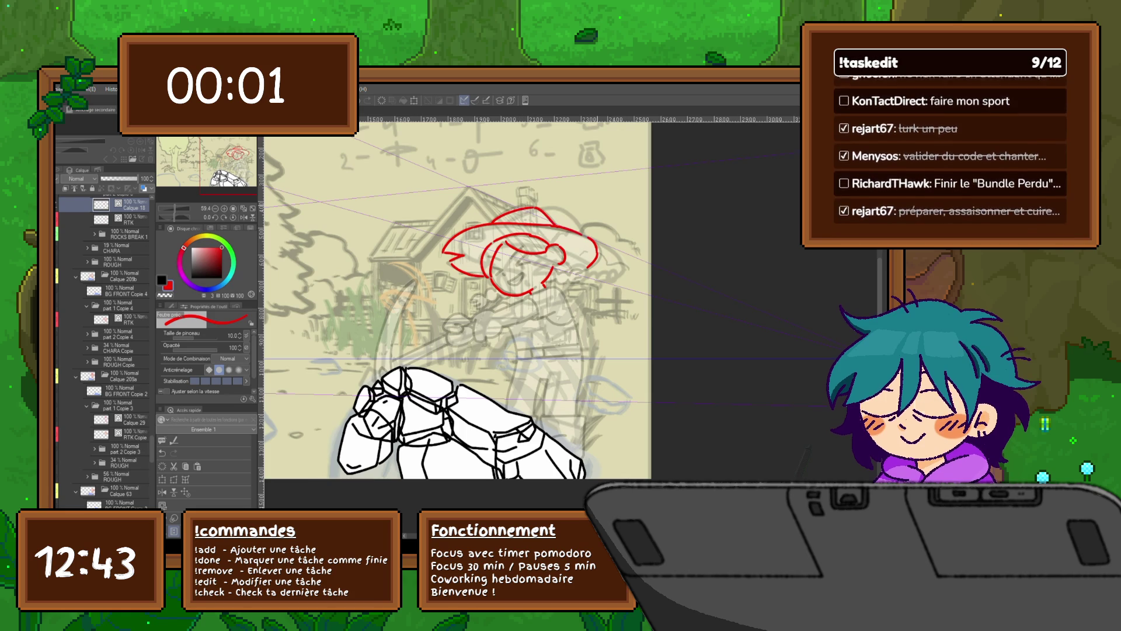